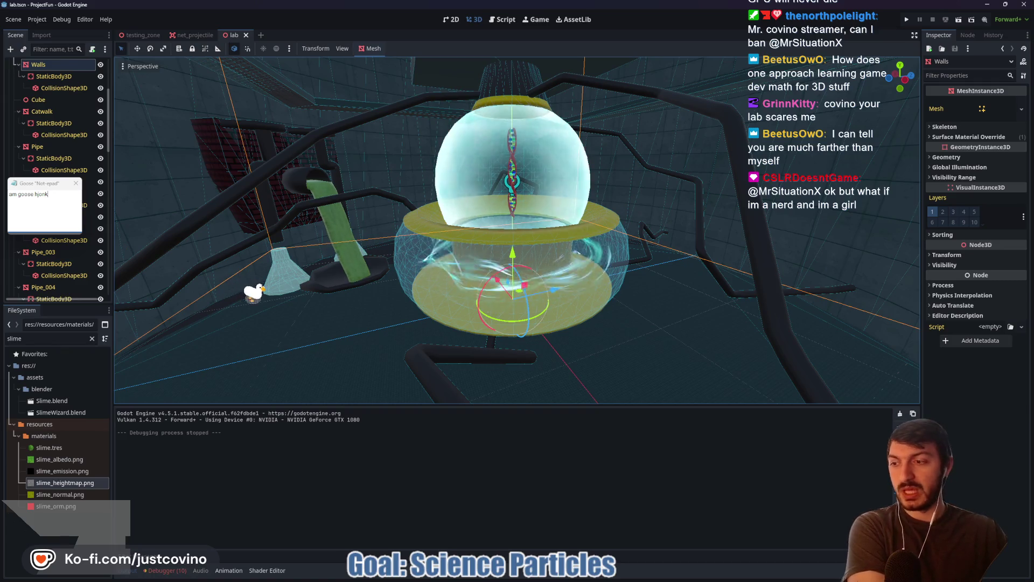
# Zoom the 3D viewport in on the flasks and green goo pipe.
pyautogui.scroll(3, 671, 300)
pyautogui.scroll(3, 517, 230)
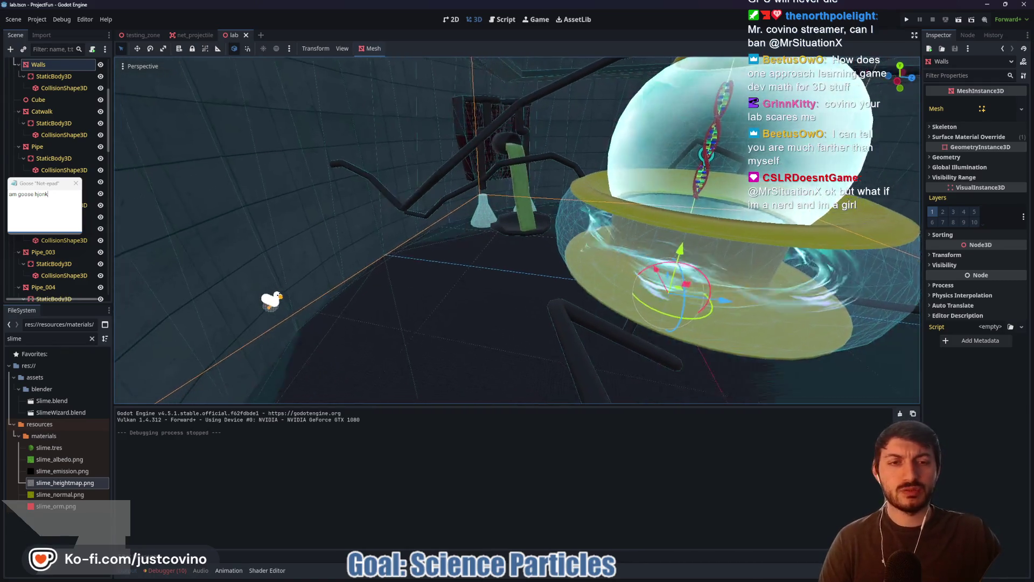
pyautogui.scroll(3, 672, 300)
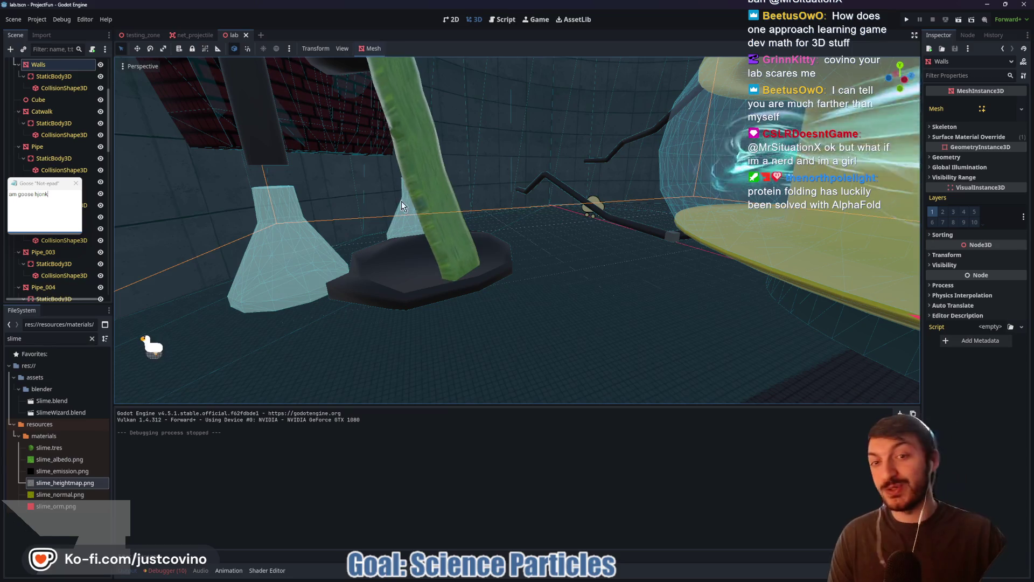
pyautogui.scroll(-2, 521, 264)
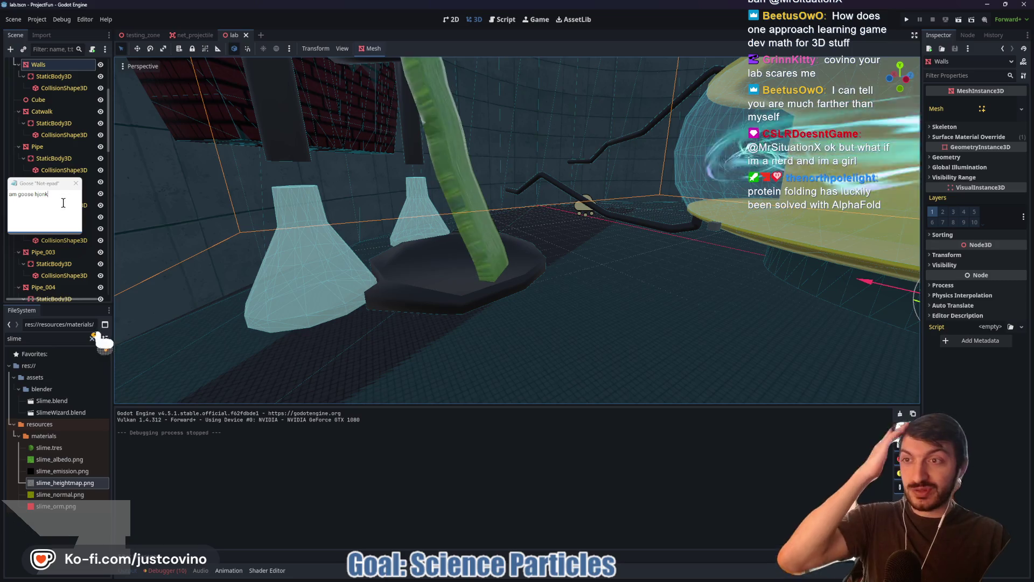
# Clear the 'slime' FileSystem filter to show the full tree, and dismiss the goose note.
pyautogui.click(93, 338)
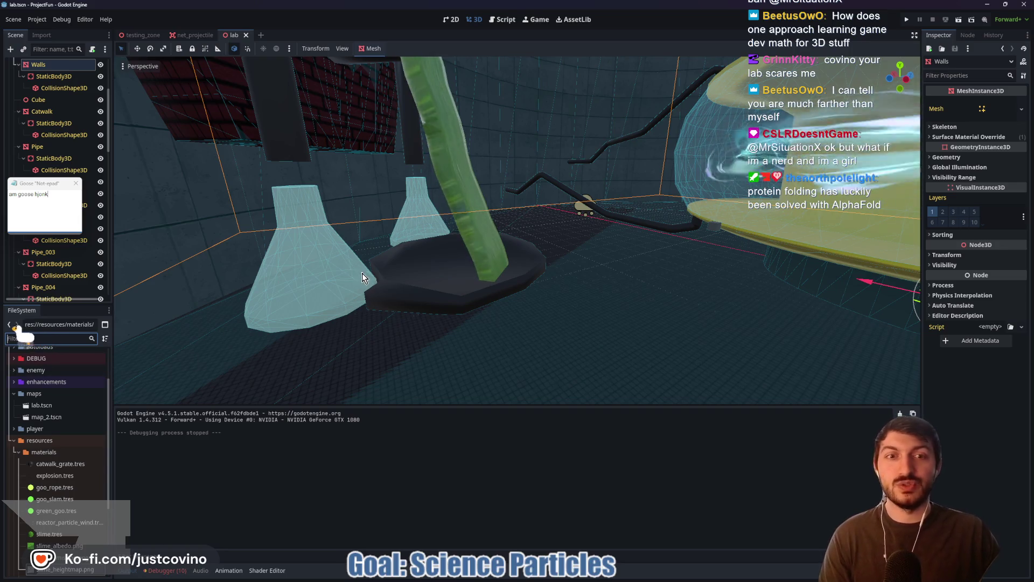
pyautogui.click(76, 184)
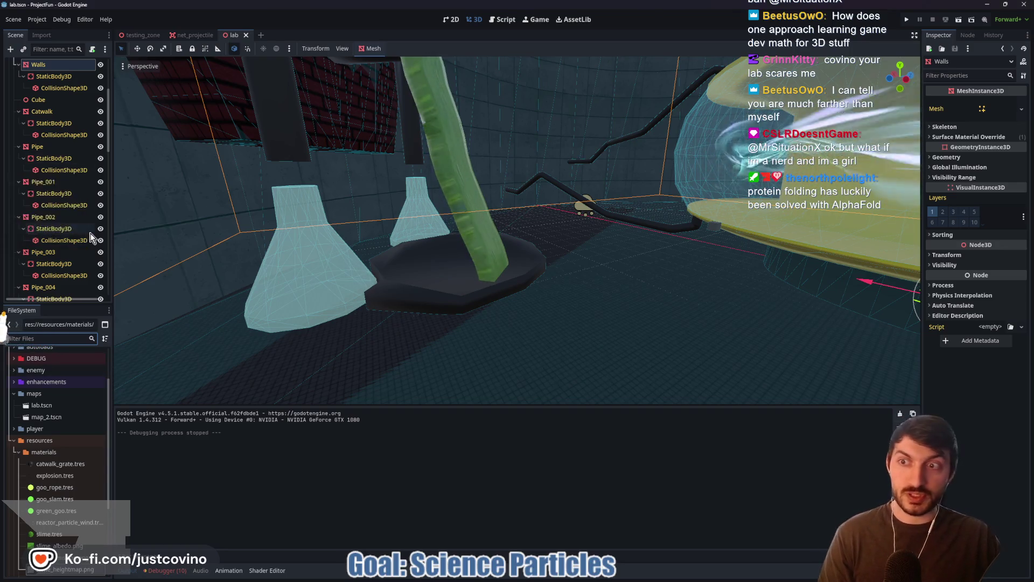
pyautogui.scroll(5, 87, 232)
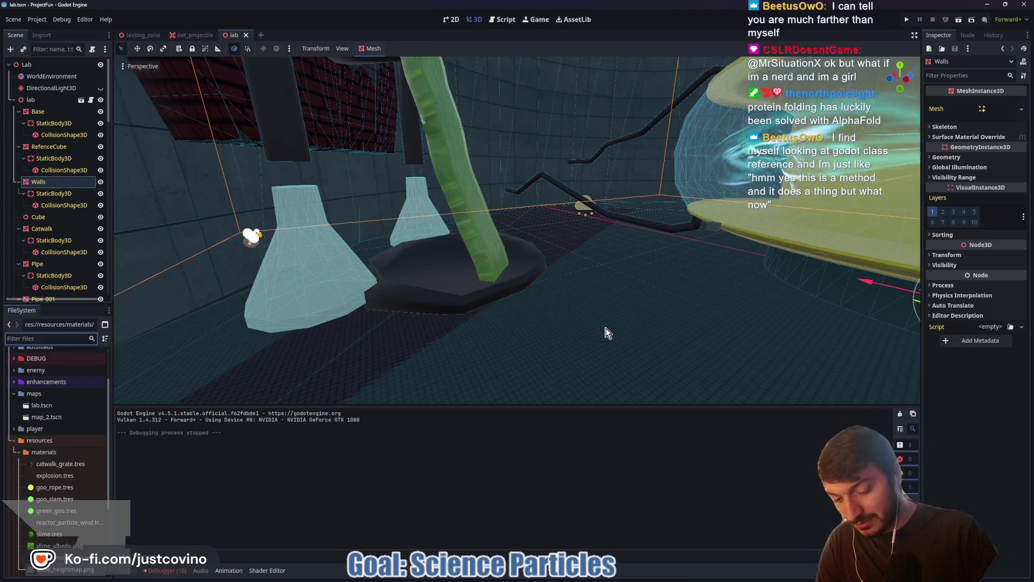
# Filter FileSystem for 'player', open player.tscn and its script, and enlarge the script editor.
pyautogui.write('player')
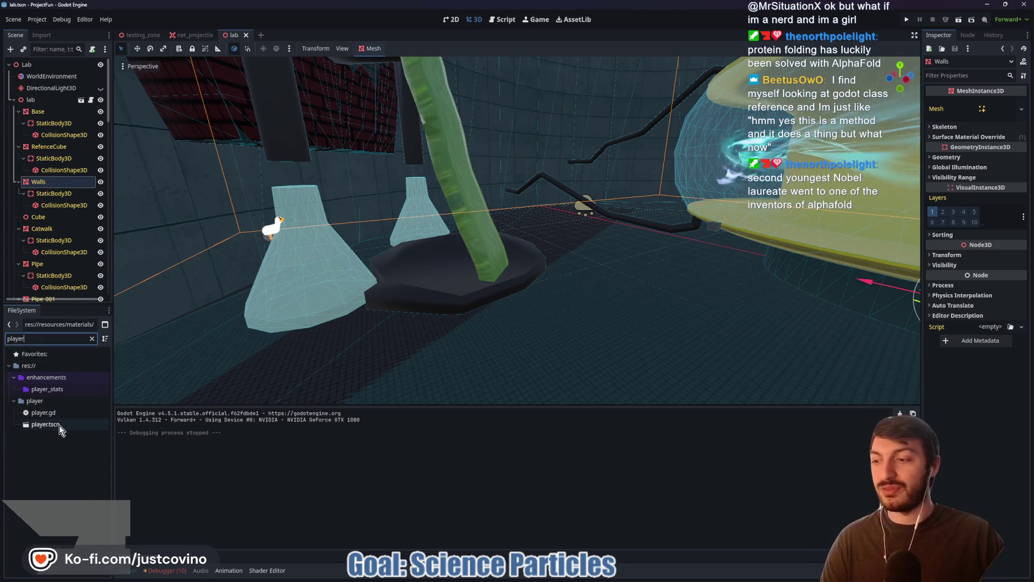
pyautogui.doubleClick(60, 425)
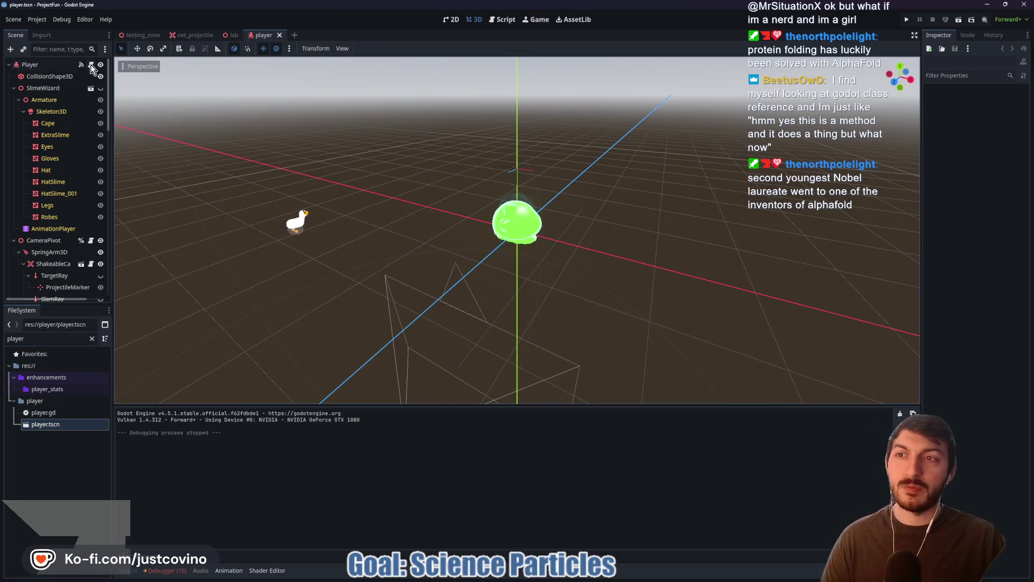
pyautogui.click(91, 65)
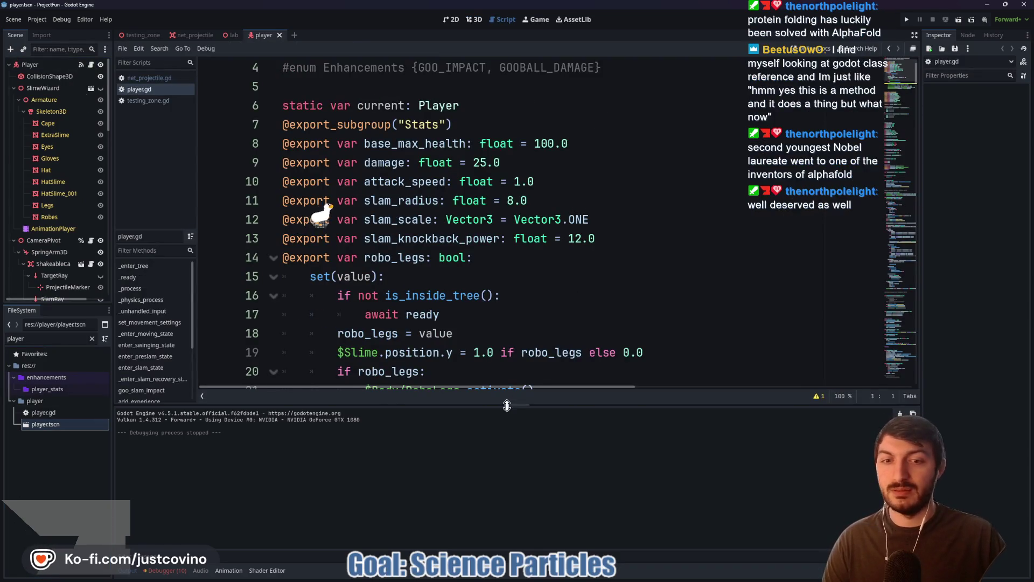
pyautogui.moveTo(512, 407); pyautogui.dragTo(512, 477)
pyautogui.scroll(-7, 563, 261)
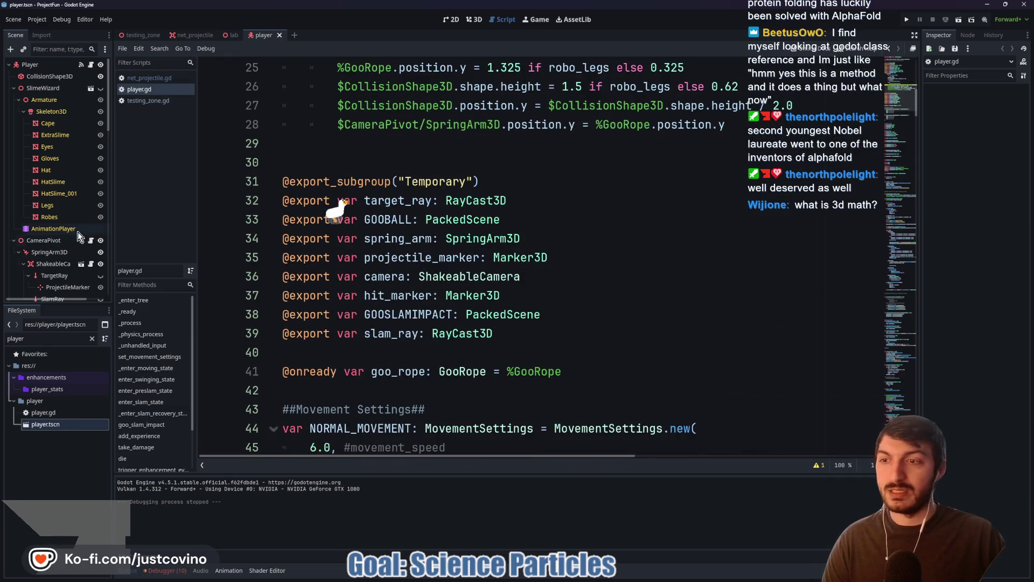
pyautogui.scroll(-3, 80, 228)
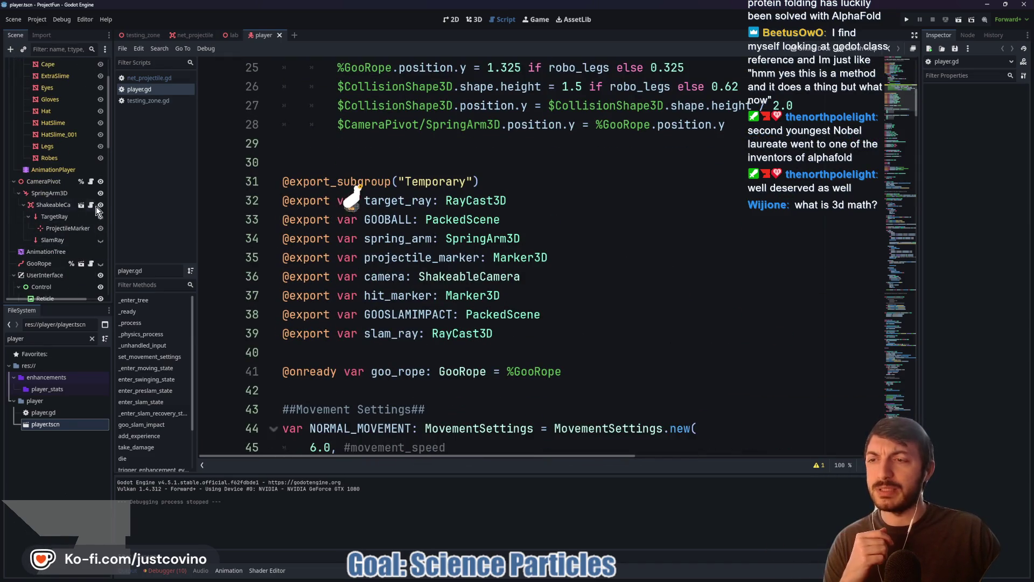
pyautogui.scroll(-3, 86, 202)
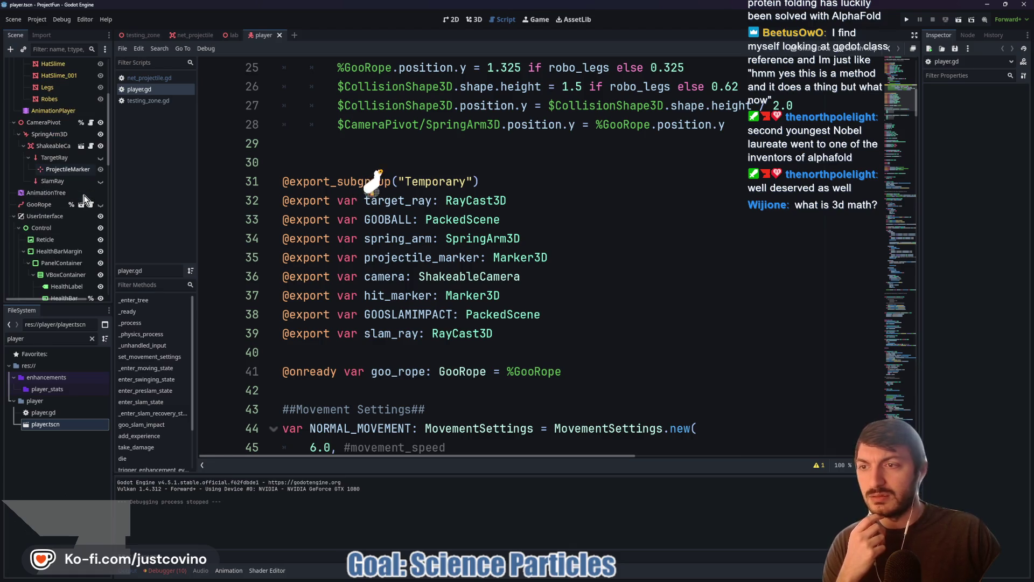
# Open the GooRope script, scroll to handle_grapple, and select the spring displacement code.
pyautogui.click(91, 205)
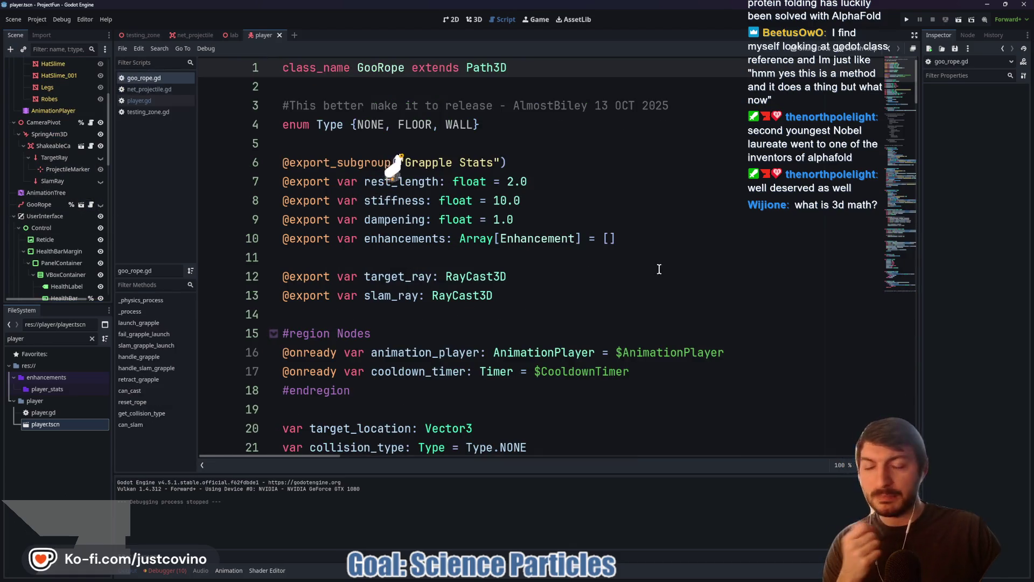
pyautogui.scroll(-20, 659, 269)
pyautogui.scroll(4, 640, 266)
pyautogui.scroll(-4, 638, 267)
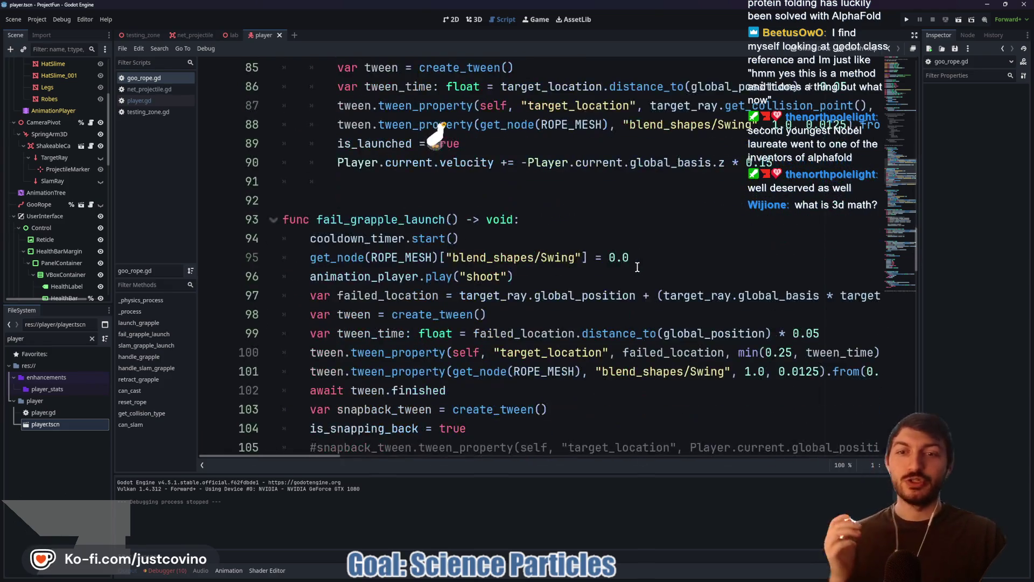
pyautogui.scroll(-1, 637, 268)
pyautogui.scroll(-1, 637, 268)
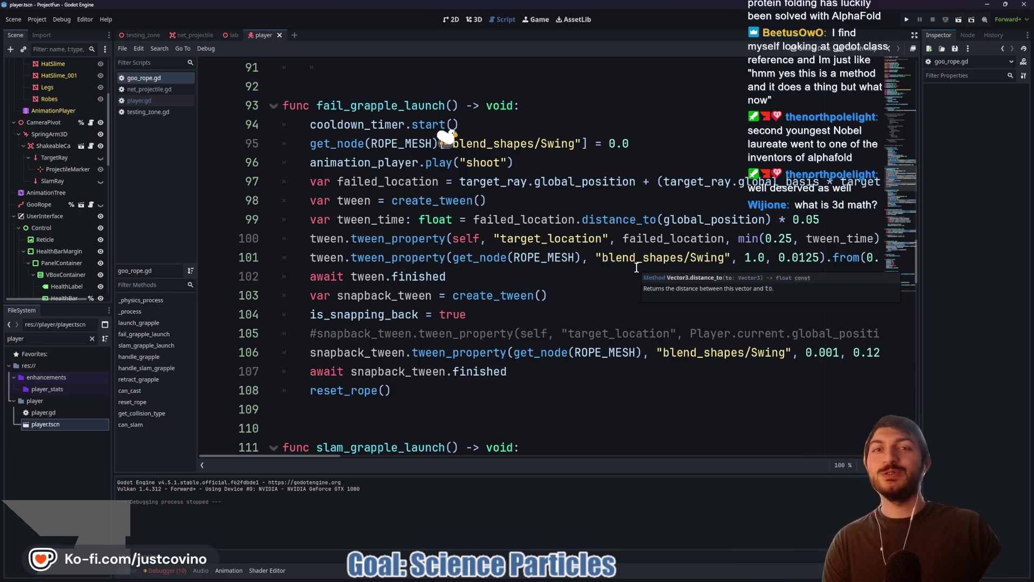
pyautogui.scroll(-3, 637, 268)
pyautogui.scroll(-3, 636, 267)
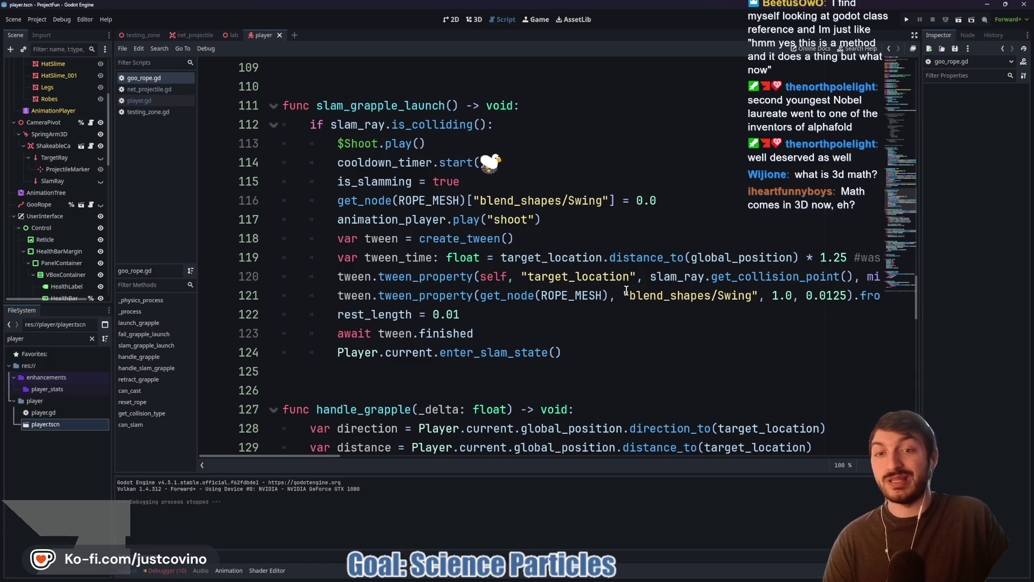
pyautogui.scroll(-7, 647, 302)
pyautogui.scroll(2, 666, 311)
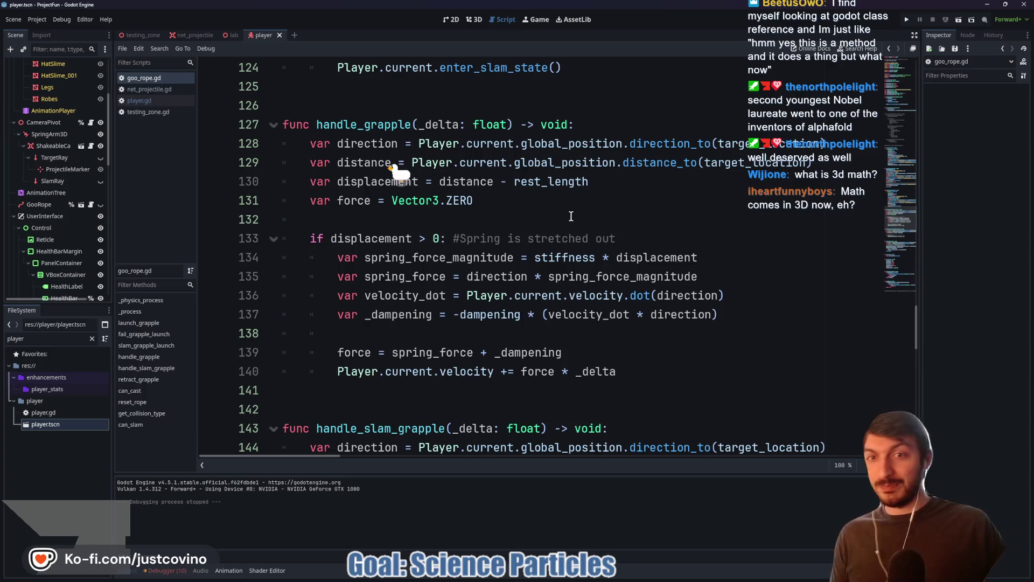
pyautogui.scroll(-2, 376, 117)
pyautogui.scroll(3, 597, 159)
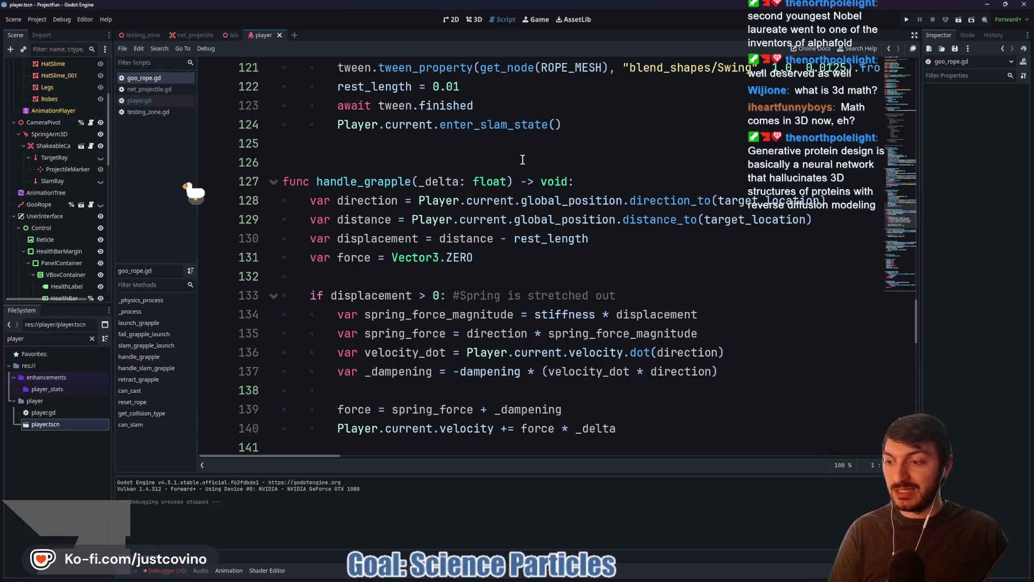
pyautogui.scroll(-2, 553, 233)
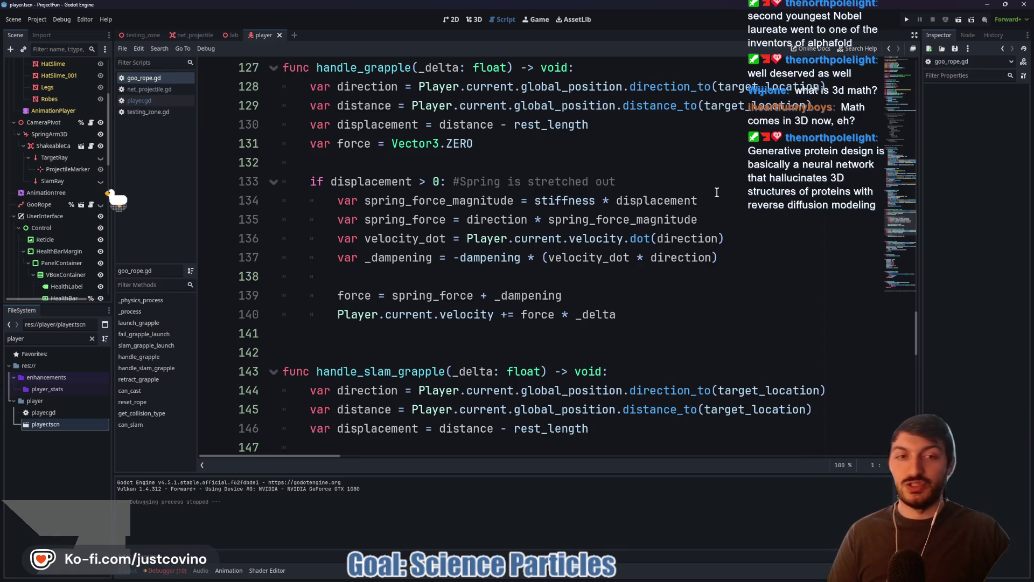
pyautogui.moveTo(767, 261); pyautogui.dragTo(387, 187)
pyautogui.moveTo(666, 325)
pyautogui.mouseDown()
pyautogui.moveTo(286, 325)
pyautogui.moveTo(323, 329)
pyautogui.mouseUp()
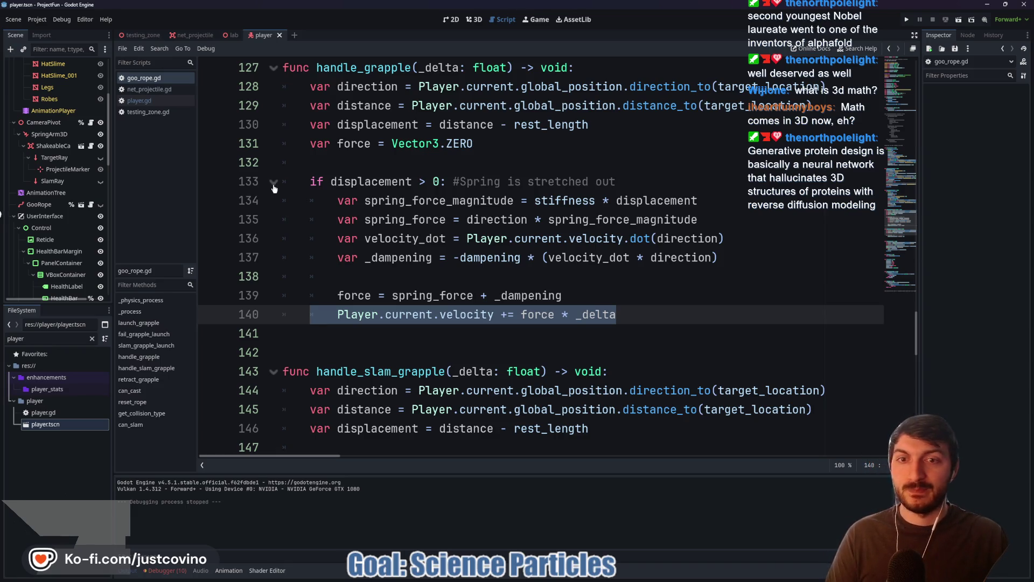
pyautogui.click(436, 278)
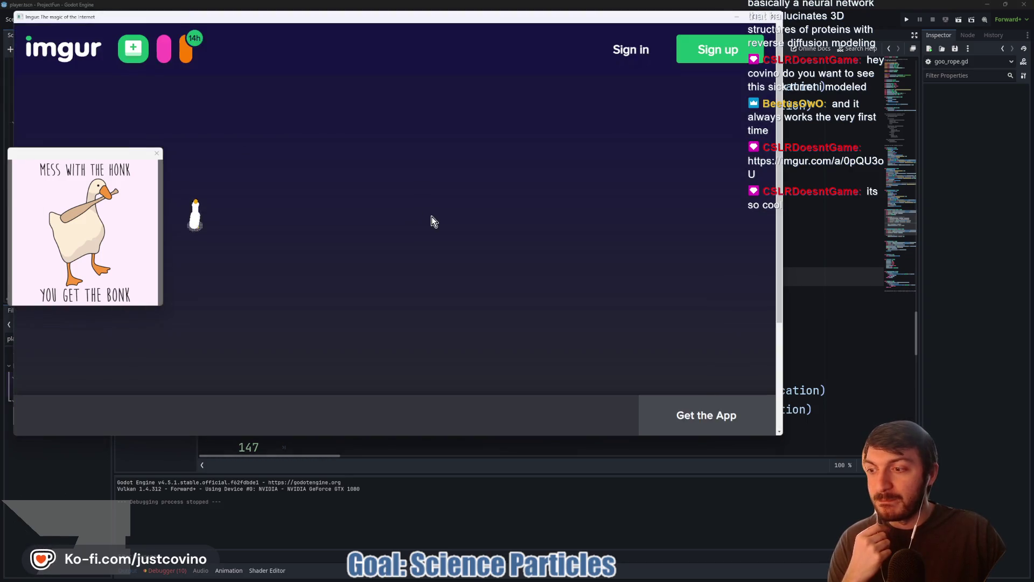
# Browse the Imgur turret post, move the window aside, dismiss the goose popup, and close the browser.
pyautogui.scroll(-2, 420, 111)
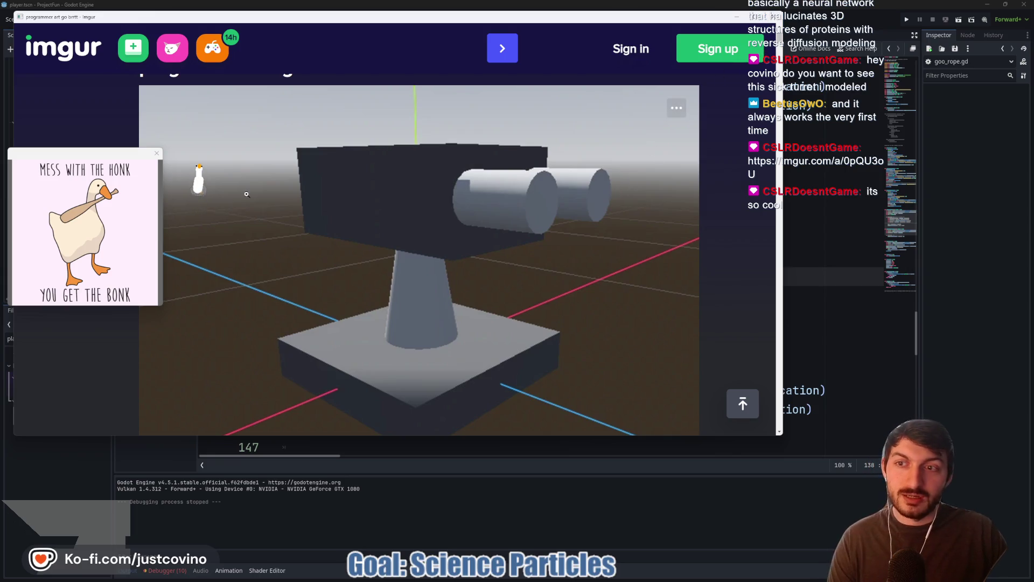
pyautogui.moveTo(406, 21); pyautogui.dragTo(483, 38)
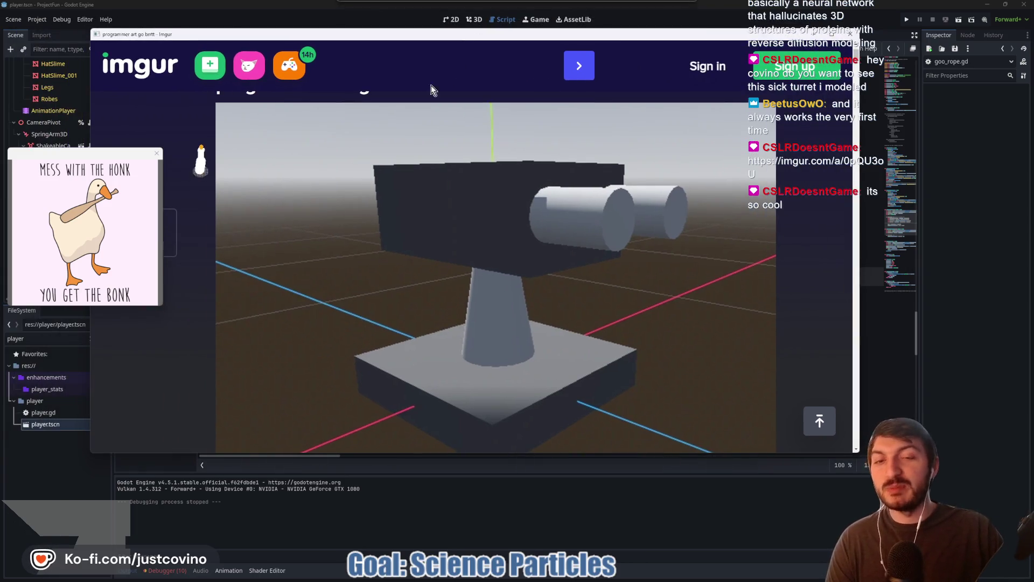
pyautogui.click(156, 154)
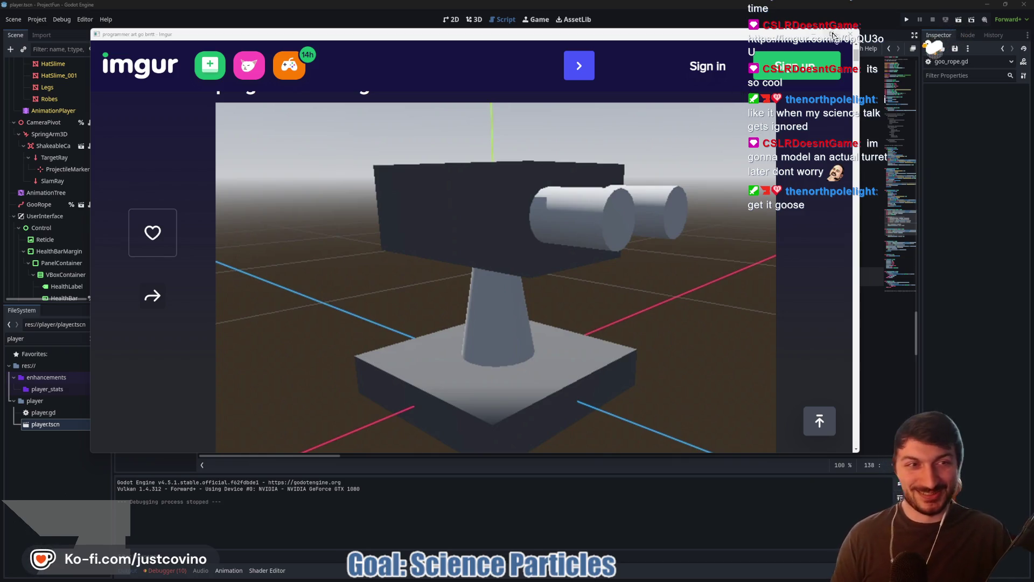
pyautogui.click(849, 34)
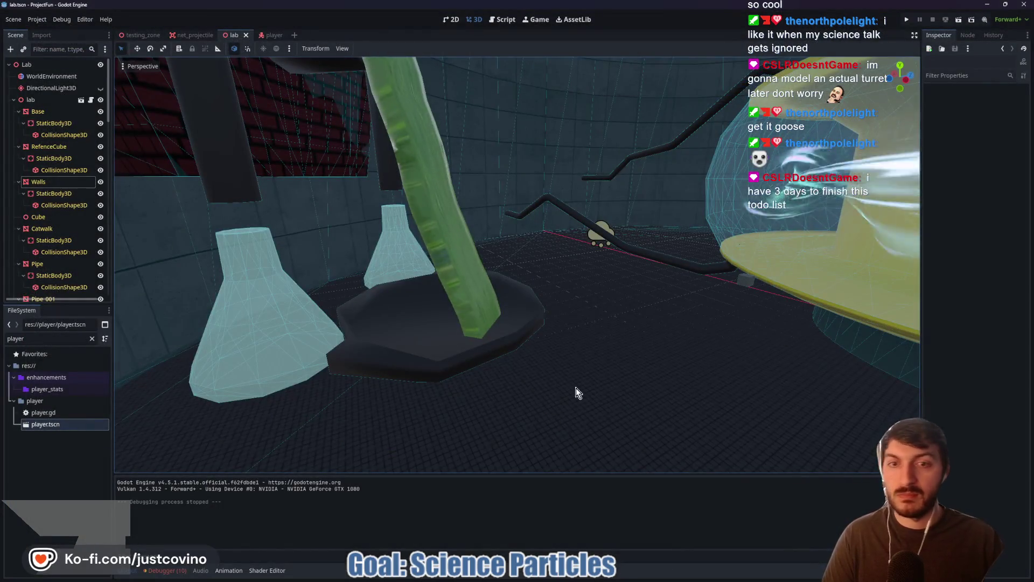
# Switch to goo_fall.blend in the Layout workspace and enter Edit Mode on the strip.
pyautogui.click(622, 573)
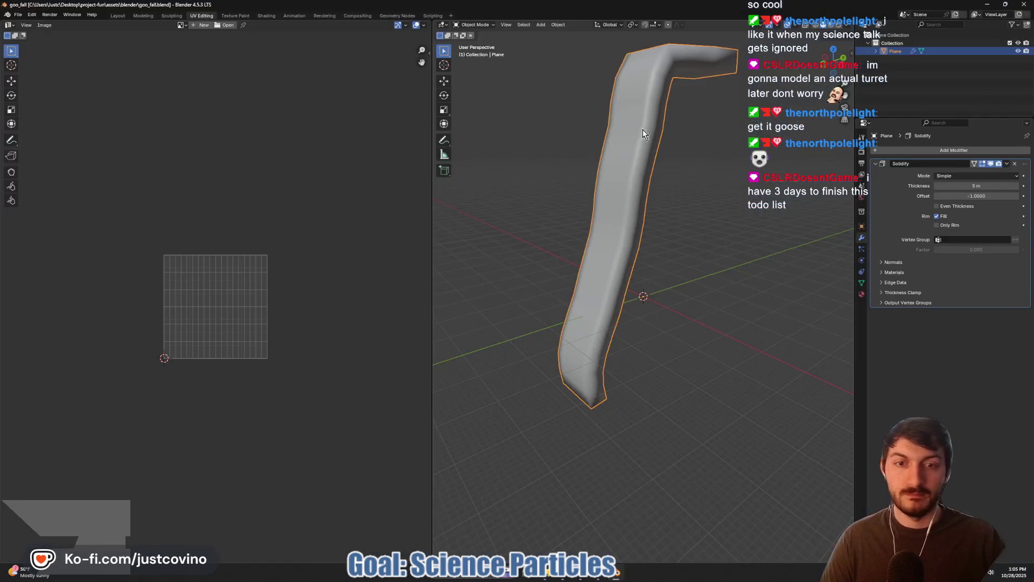
pyautogui.click(116, 16)
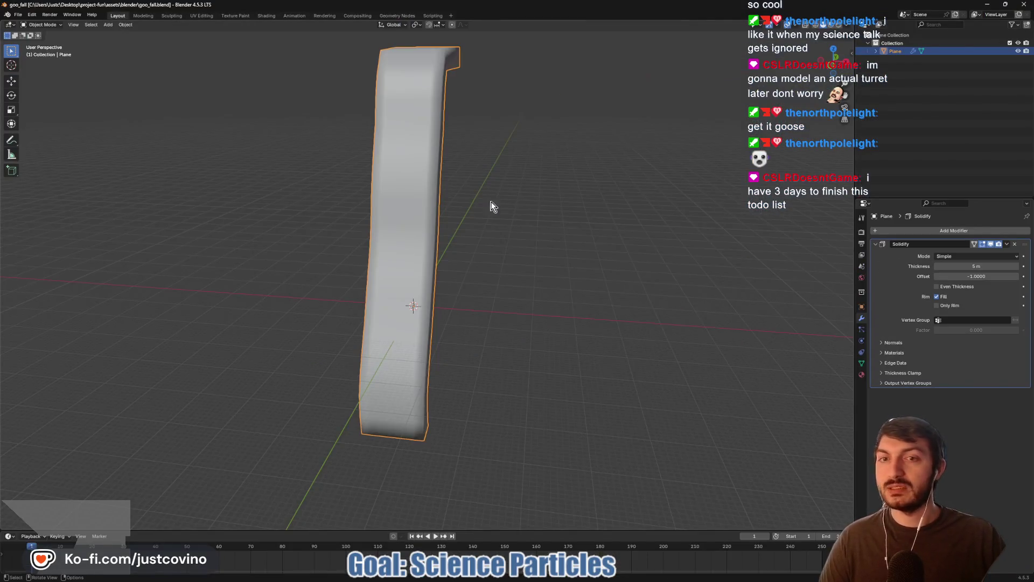
pyautogui.press('Tab')
pyautogui.press('Tab')
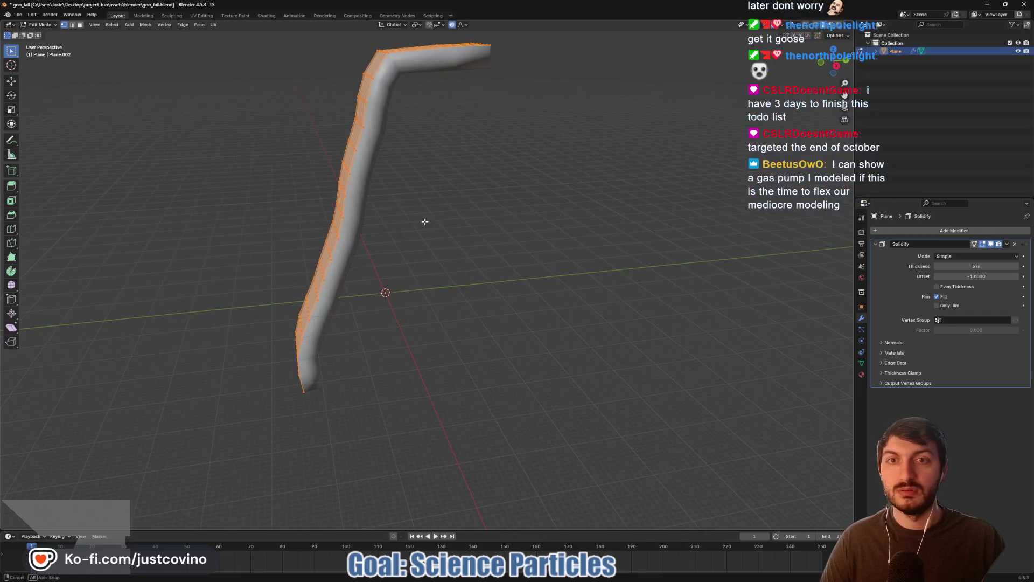
pyautogui.press('Tab')
pyautogui.moveTo(433, 215); pyautogui.dragTo(468, 217)
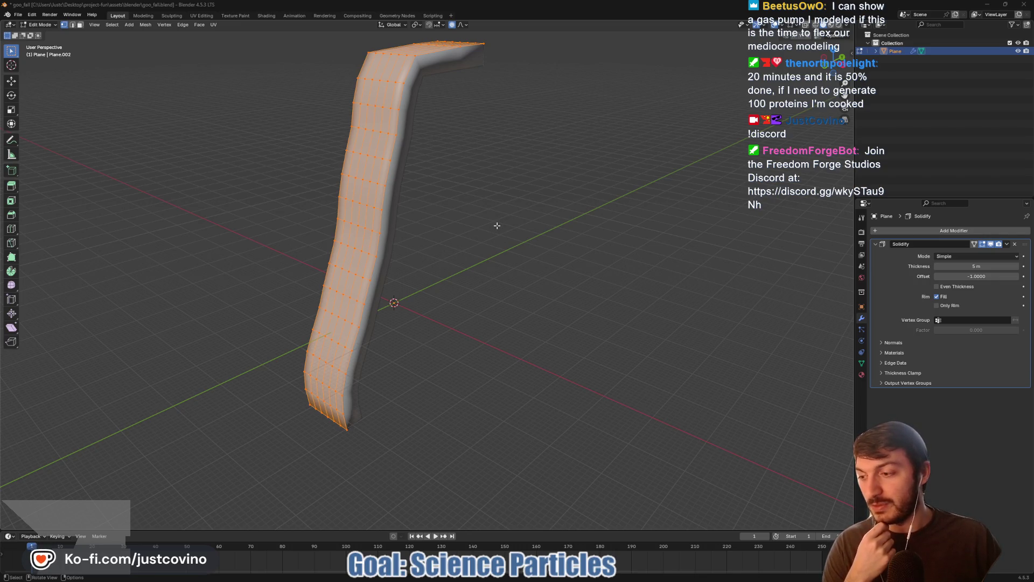
# Try a proportional Y-axis grab in edge mode, cancel it, and apply Solidify in Object Mode.
pyautogui.press('2')
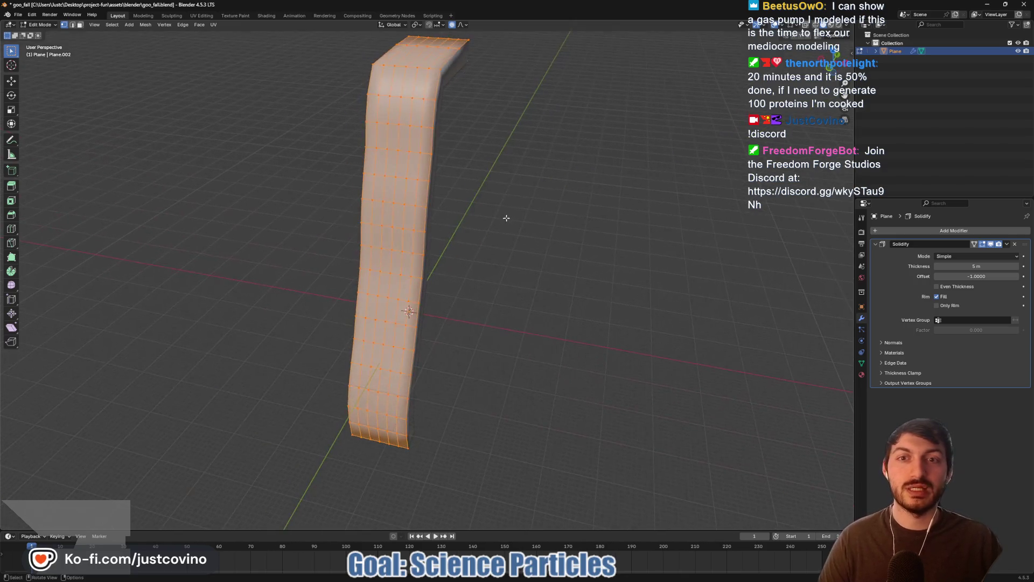
pyautogui.hotkey('alt', 'a')
pyautogui.moveTo(555, 235); pyautogui.dragTo(469, 230)
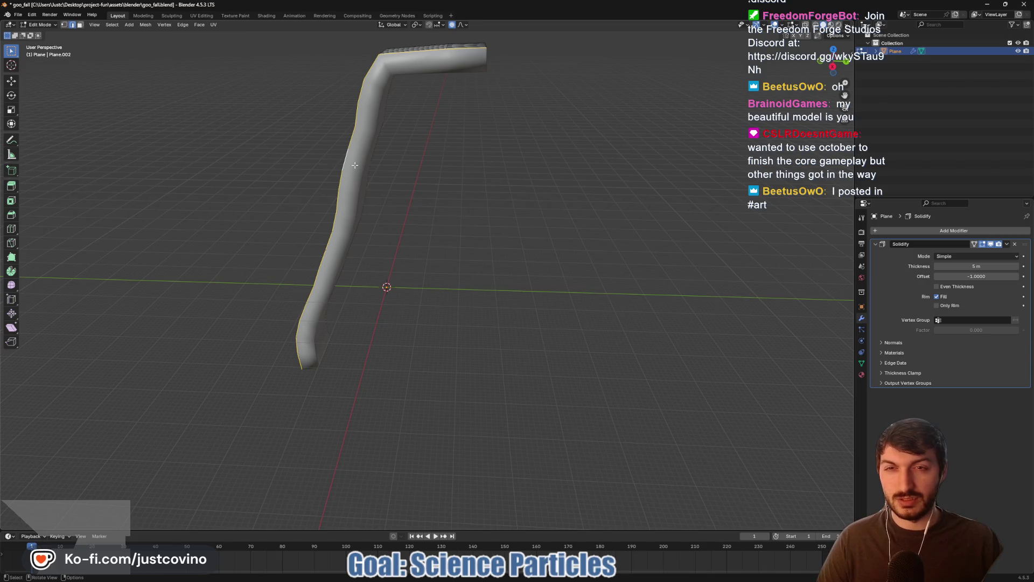
pyautogui.press('g')
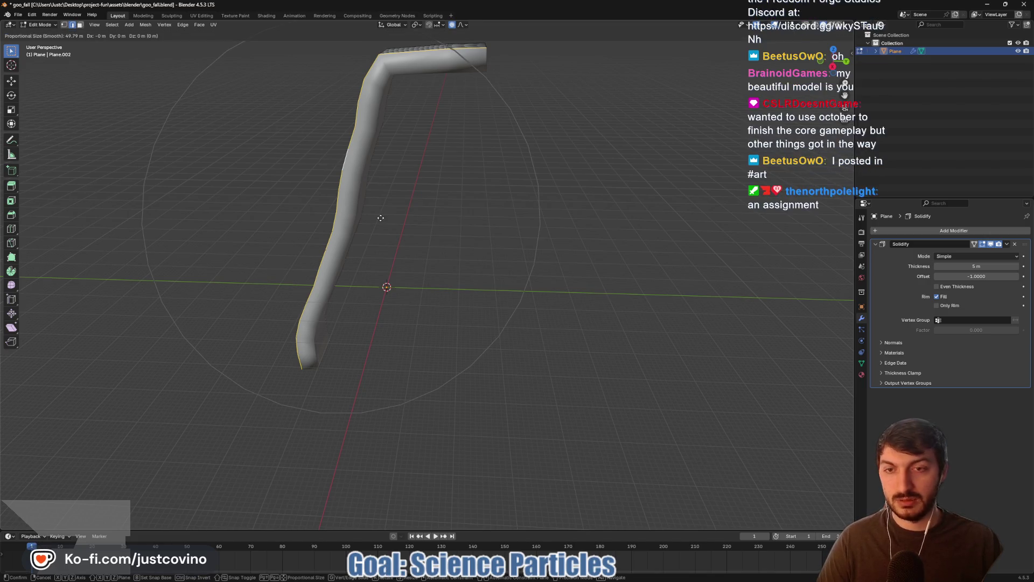
pyautogui.press('y')
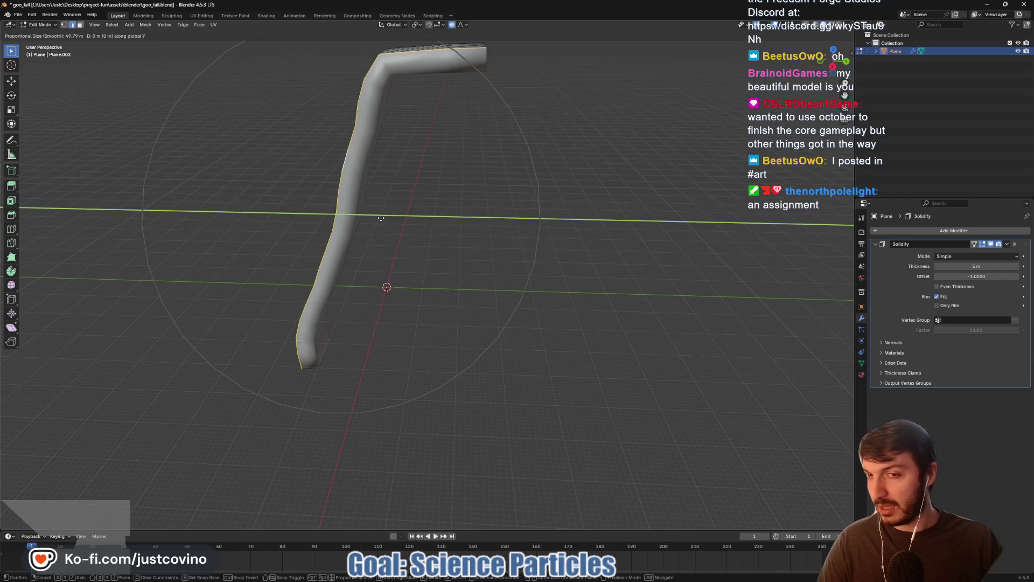
pyautogui.scroll(4, 384, 219)
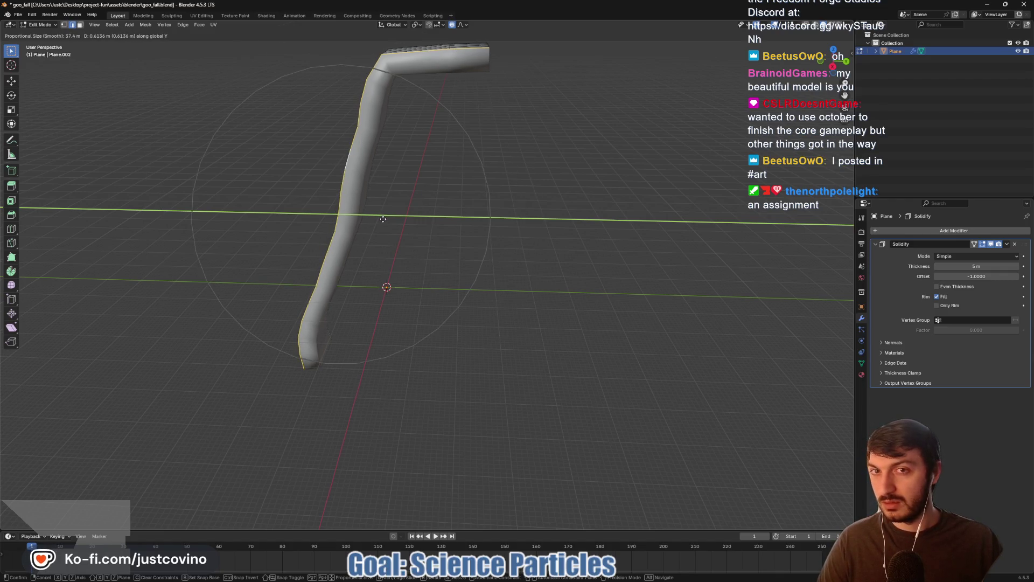
pyautogui.rightClick(385, 220)
pyautogui.moveTo(445, 205)
pyautogui.mouseDown()
pyautogui.moveTo(404, 208)
pyautogui.moveTo(612, 201)
pyautogui.moveTo(526, 212)
pyautogui.moveTo(605, 204)
pyautogui.moveTo(635, 215)
pyautogui.mouseUp()
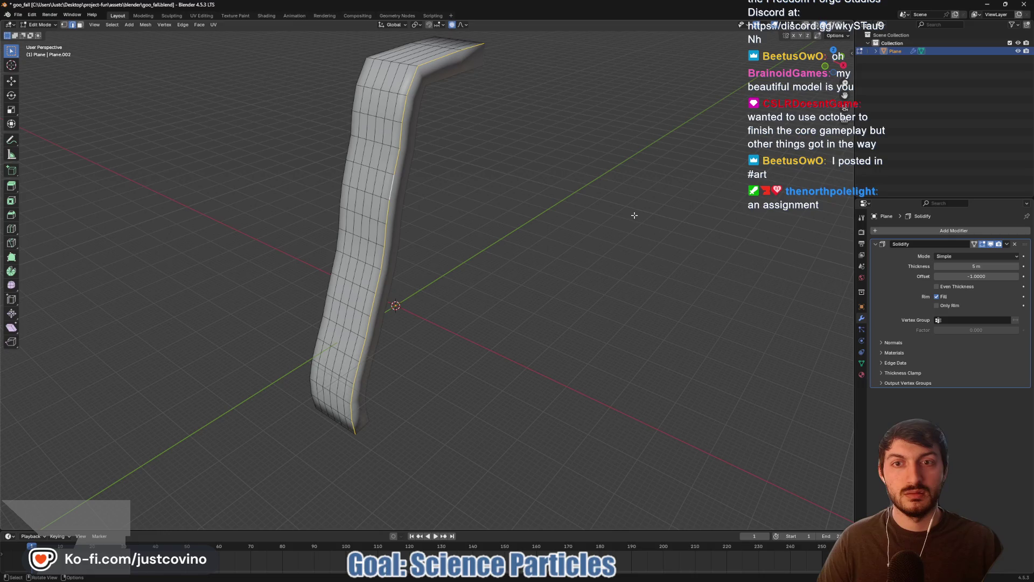
pyautogui.press('Tab')
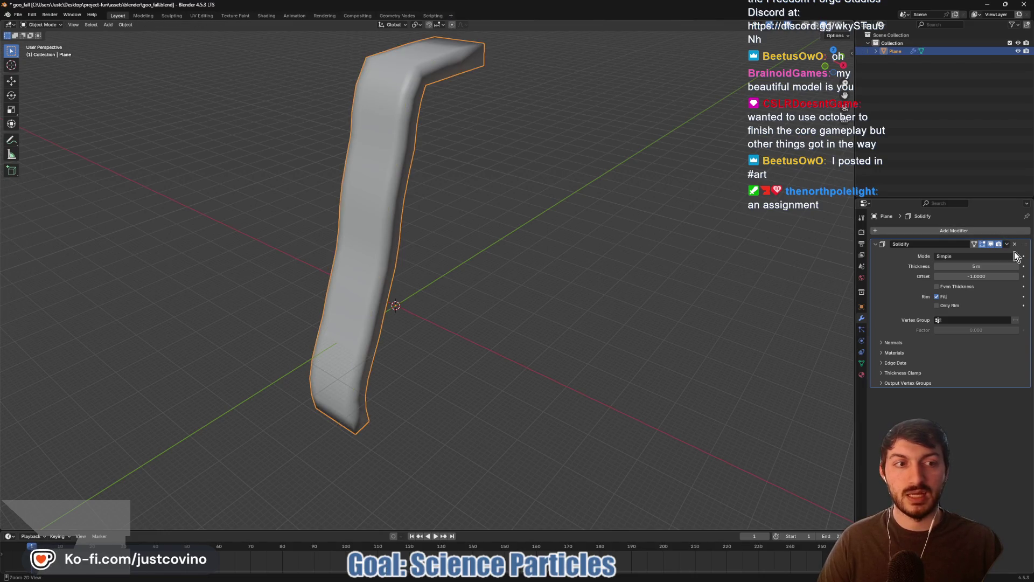
pyautogui.hotkey('ctrl', 'a')
# Re-enter Edit Mode, orbit around the solidified strip, then bring the image window forward.
pyautogui.press('Tab')
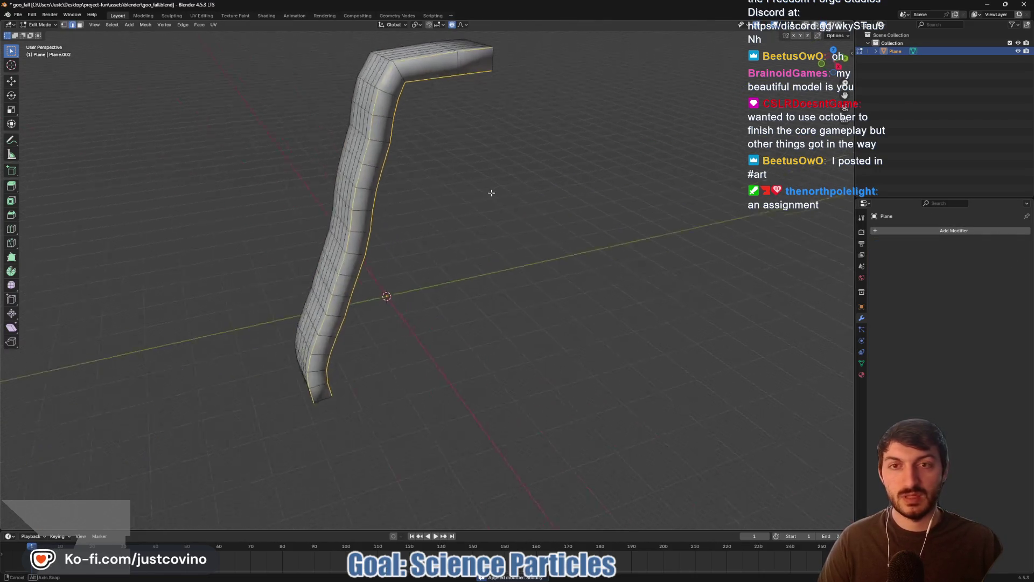
pyautogui.moveTo(436, 161)
pyautogui.mouseDown()
pyautogui.moveTo(572, 185)
pyautogui.moveTo(401, 92)
pyautogui.moveTo(533, 187)
pyautogui.moveTo(519, 204)
pyautogui.moveTo(478, 184)
pyautogui.moveTo(435, 193)
pyautogui.moveTo(450, 195)
pyautogui.mouseUp()
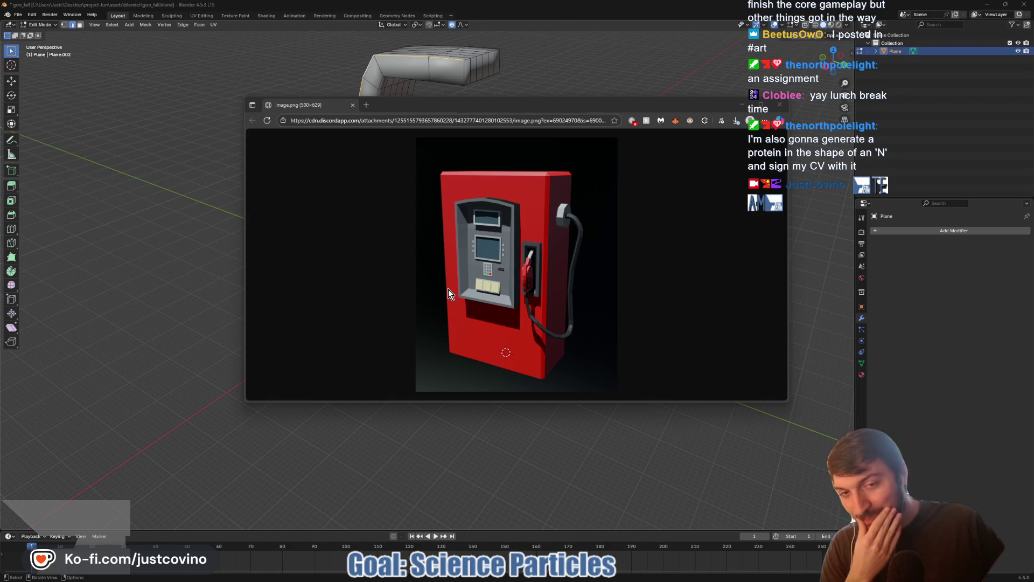
pyautogui.click(530, 267)
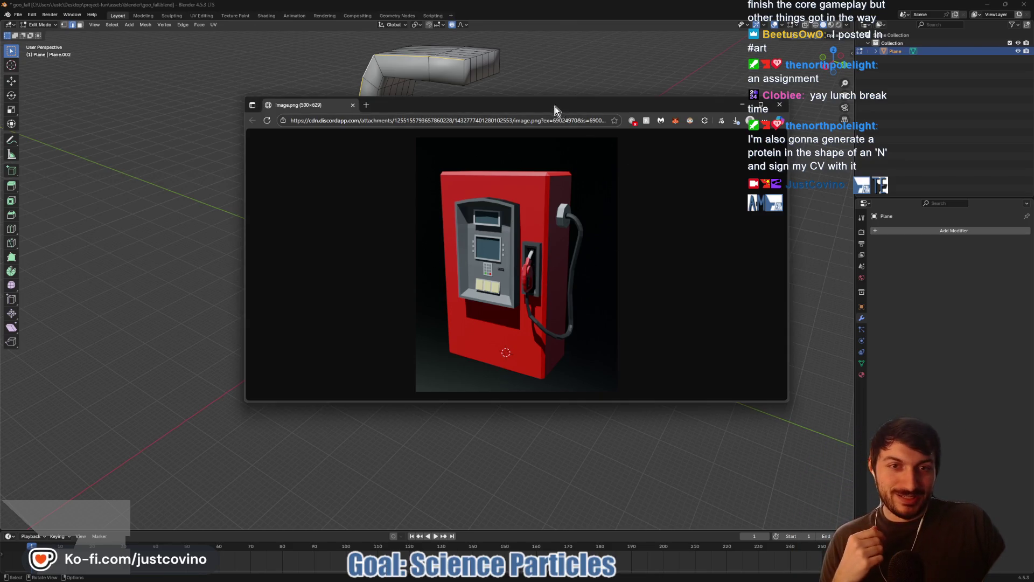
# Move and enlarge the red fuel-pump image, mark its hose in green, then close it.
pyautogui.moveTo(555, 108); pyautogui.dragTo(516, 89)
pyautogui.moveTo(746, 384); pyautogui.dragTo(876, 466)
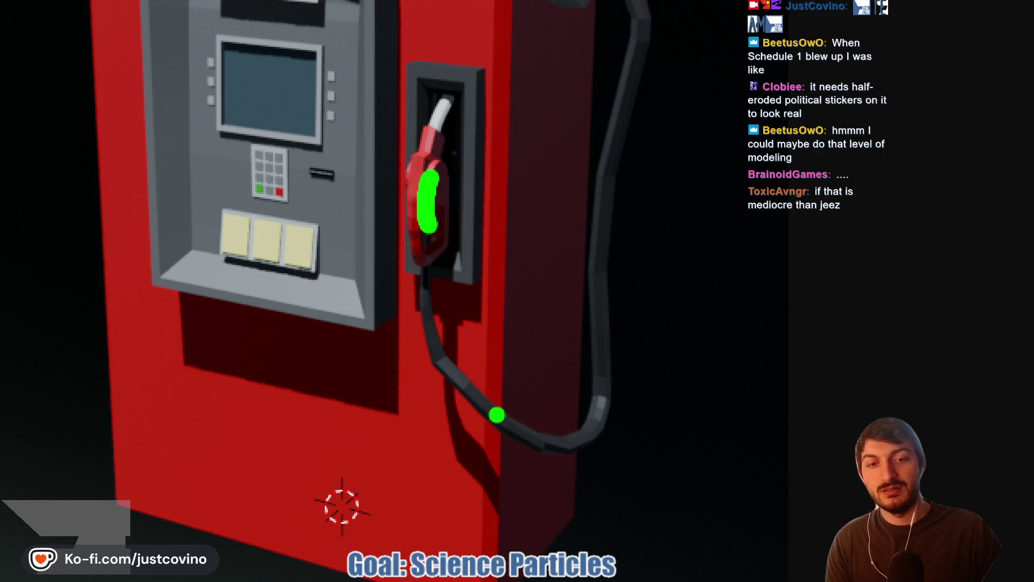
pyautogui.moveTo(563, 410)
pyautogui.mouseDown()
pyautogui.moveTo(538, 419)
pyautogui.moveTo(463, 350)
pyautogui.mouseUp()
pyautogui.press('Escape')
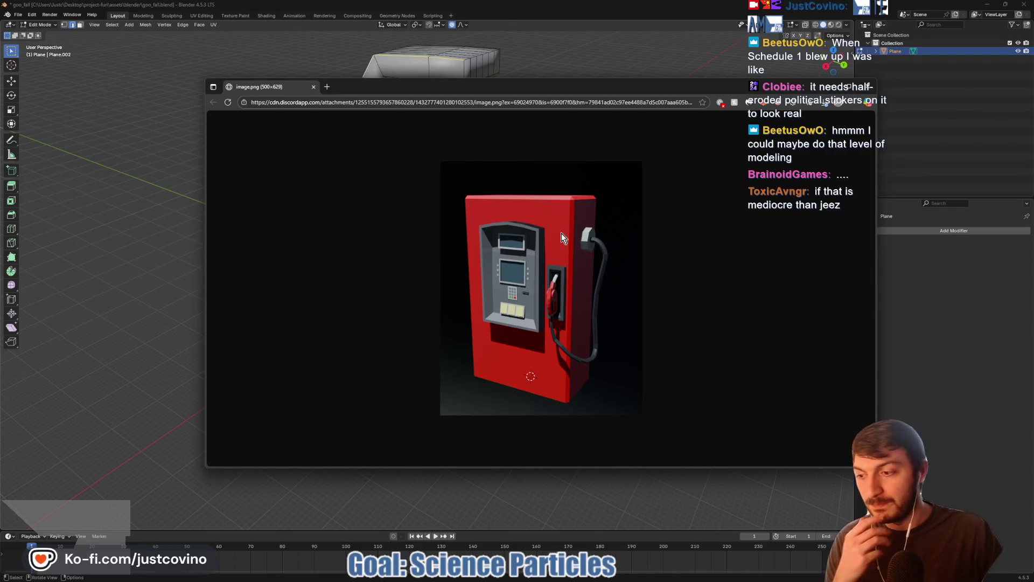
pyautogui.click(313, 88)
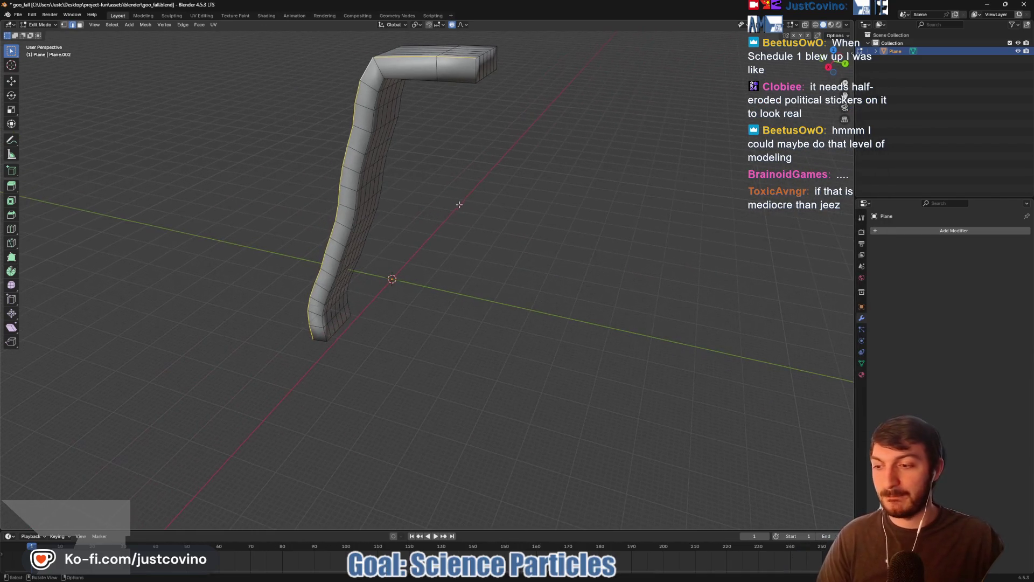
# Zoom and orbit around the thickened goo-fall column, then switch to the Twitch chat window.
pyautogui.scroll(5, 388, 143)
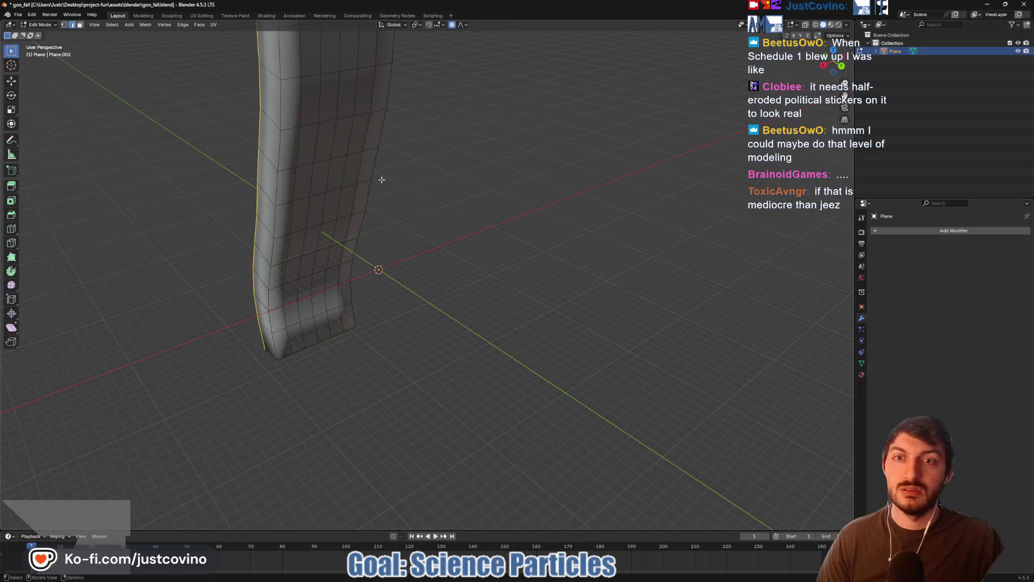
pyautogui.moveTo(520, 234); pyautogui.dragTo(560, 151)
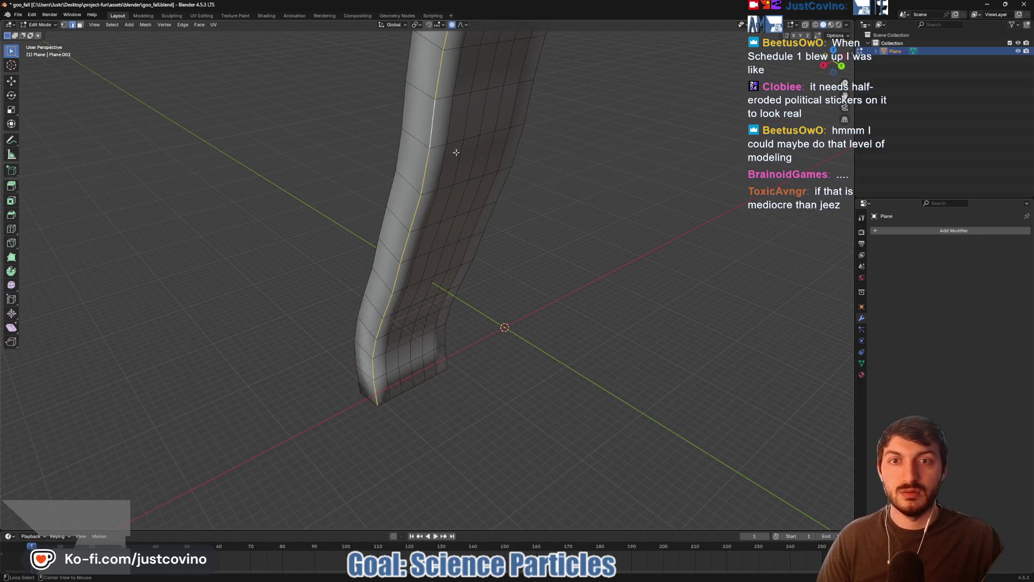
pyautogui.moveTo(561, 152); pyautogui.dragTo(519, 153)
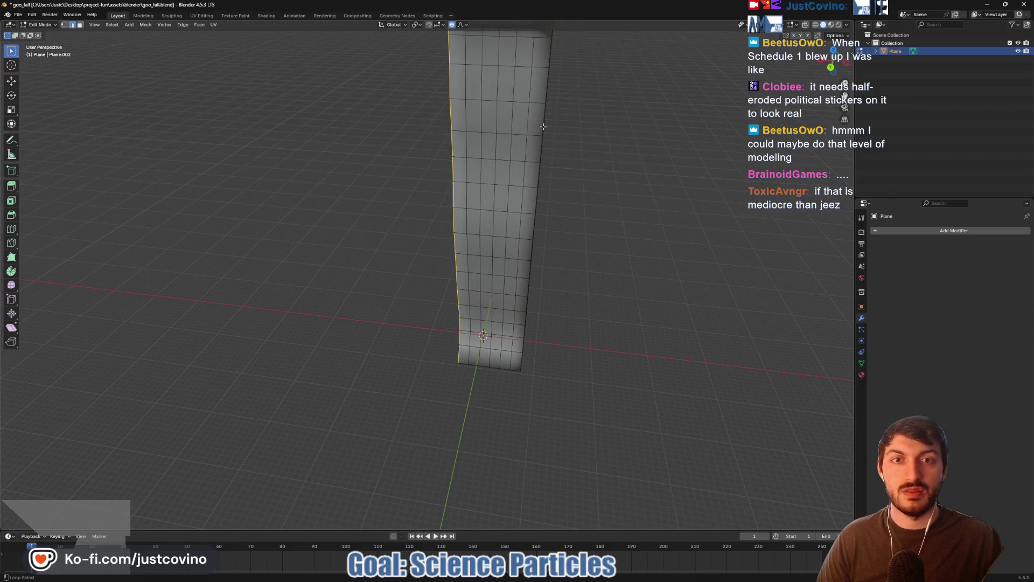
pyautogui.scroll(-4, 621, 184)
pyautogui.moveTo(621, 184)
pyautogui.mouseDown()
pyautogui.moveTo(520, 180)
pyautogui.moveTo(618, 180)
pyautogui.mouseUp()
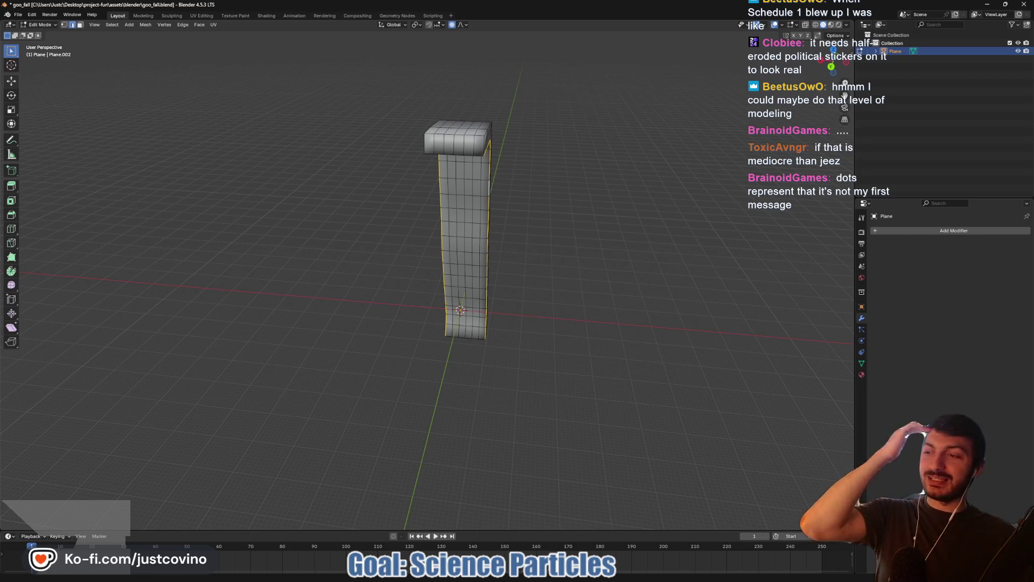
pyautogui.hotkey('alt', 'Tab')
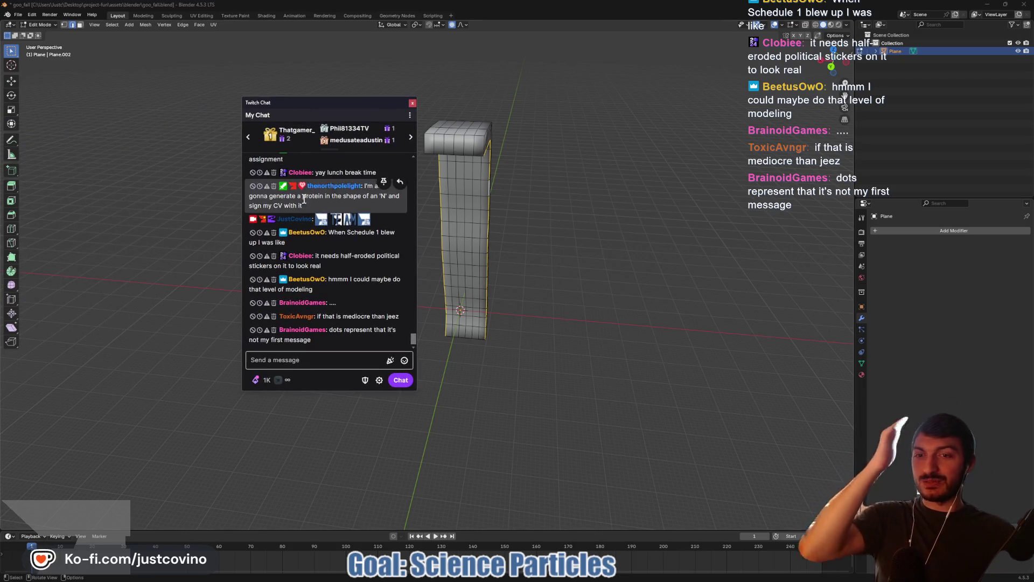
# Drag the Twitch chat window to the screen's left edge and orbit Blender to face the column.
pyautogui.moveTo(333, 105); pyautogui.dragTo(0, 108)
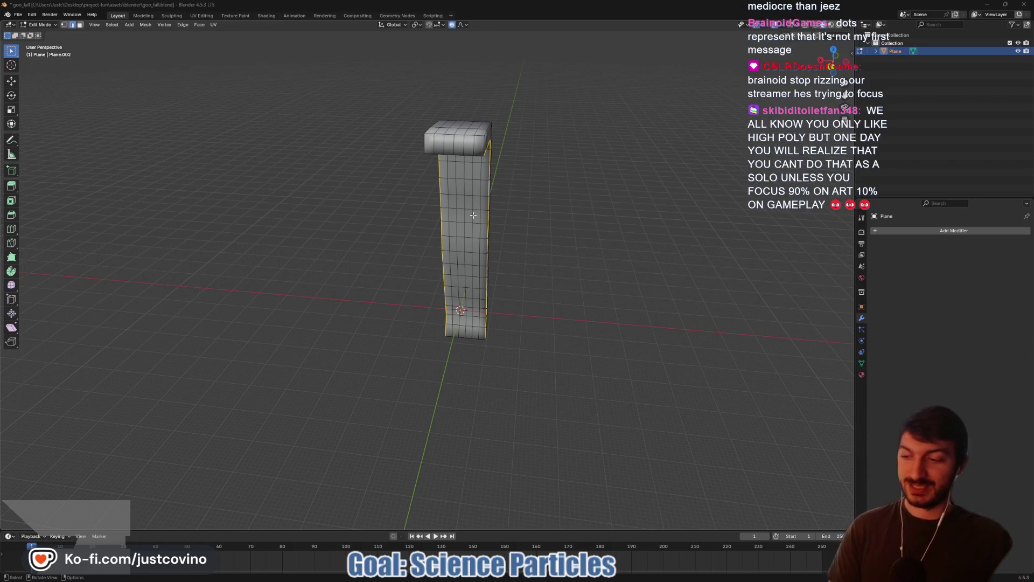
pyautogui.moveTo(490, 254)
pyautogui.mouseDown()
pyautogui.moveTo(529, 255)
pyautogui.moveTo(514, 267)
pyautogui.mouseUp()
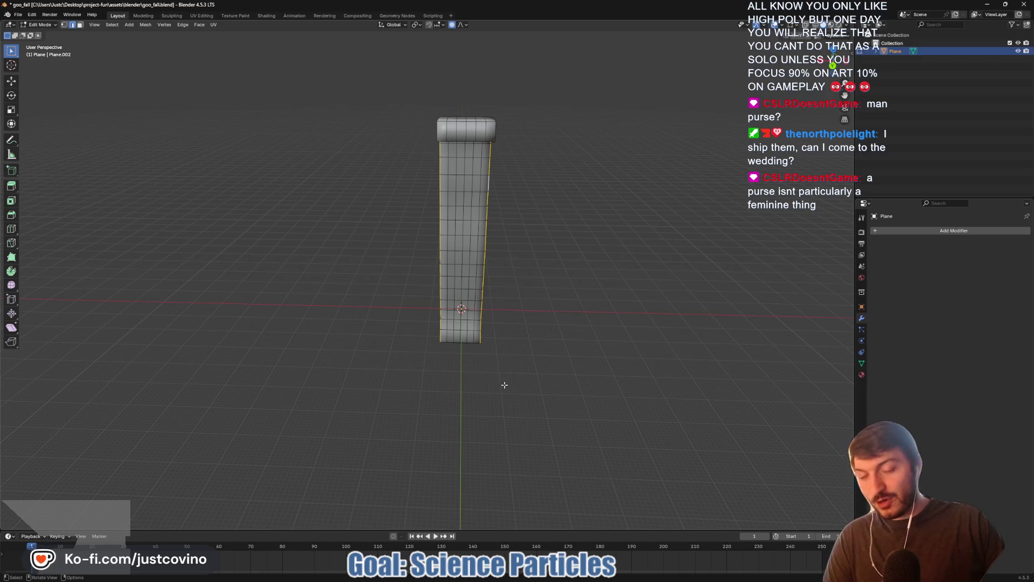
# Cancel a trial proportional move and undo back to the taller column with its top cap.
pyautogui.press('g')
pyautogui.press('Escape')
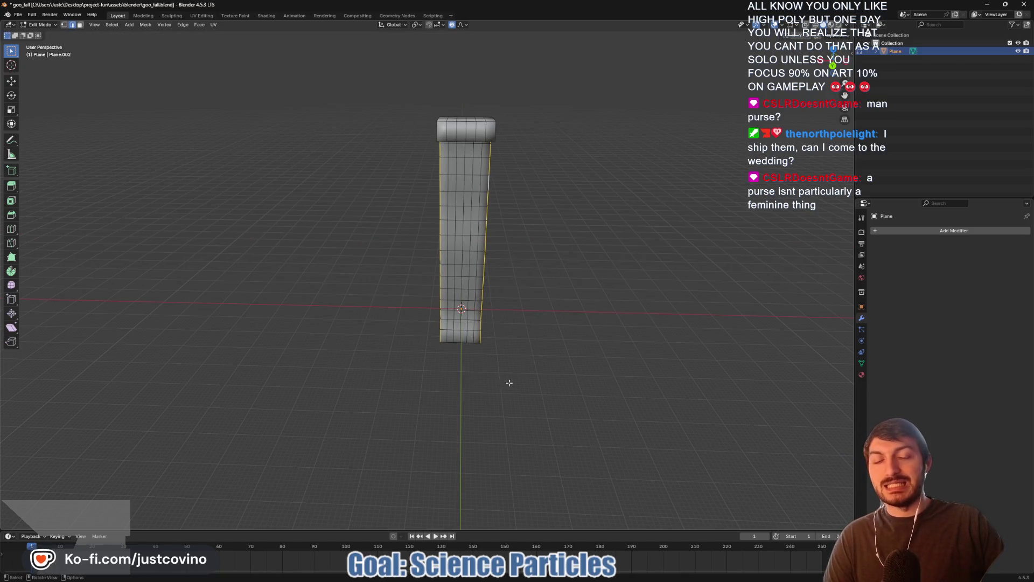
pyautogui.moveTo(508, 364)
pyautogui.mouseDown()
pyautogui.moveTo(499, 357)
pyautogui.moveTo(563, 370)
pyautogui.moveTo(555, 366)
pyautogui.mouseUp()
pyautogui.hotkey('ctrl', 'z')
# Select the column's left edge loop, switch to Back Orthographic view, and start a vertex slide.
pyautogui.click(441, 140)
pyautogui.keyDown('alt'); pyautogui.click(440, 167); pyautogui.keyUp('alt')
pyautogui.moveTo(438, 166)
pyautogui.mouseDown()
pyautogui.moveTo(570, 231)
pyautogui.moveTo(482, 224)
pyautogui.moveTo(533, 222)
pyautogui.mouseUp()
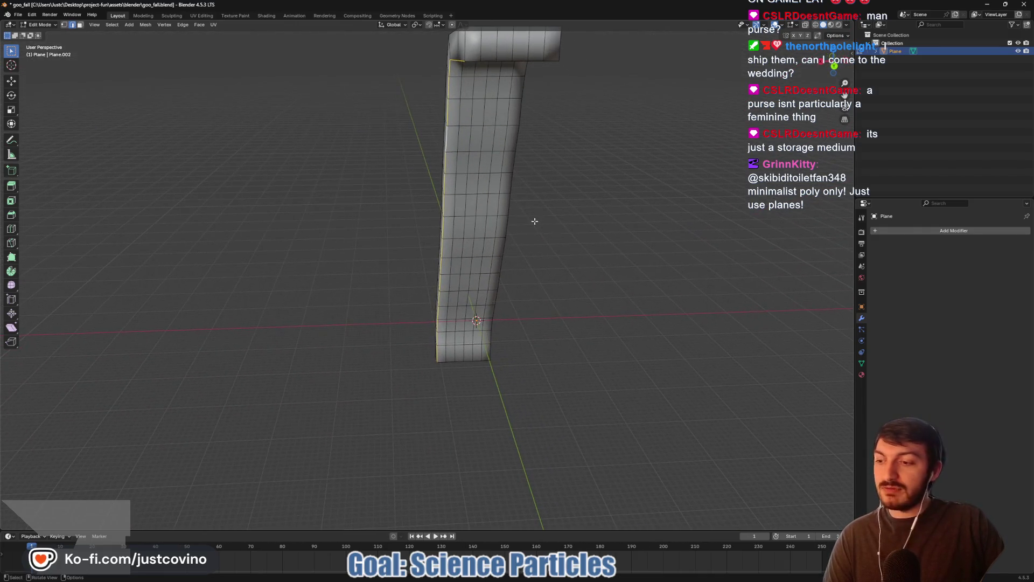
pyautogui.click(833, 66)
pyautogui.hotkey('shift', 'v')
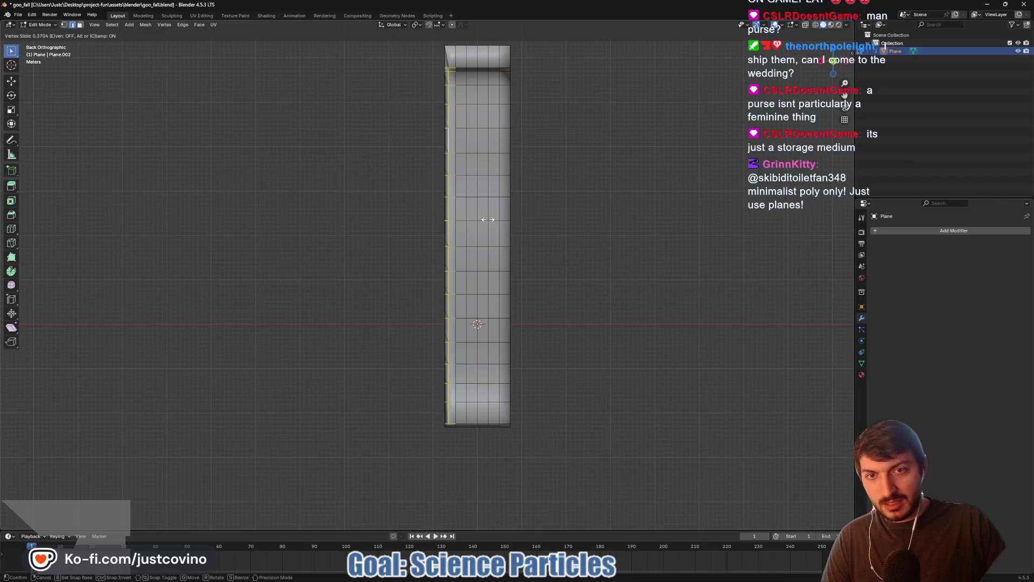
# Confirm the left-loop vertex slide, then vertex-slide the right vertical edge loop as well.
pyautogui.click(489, 219)
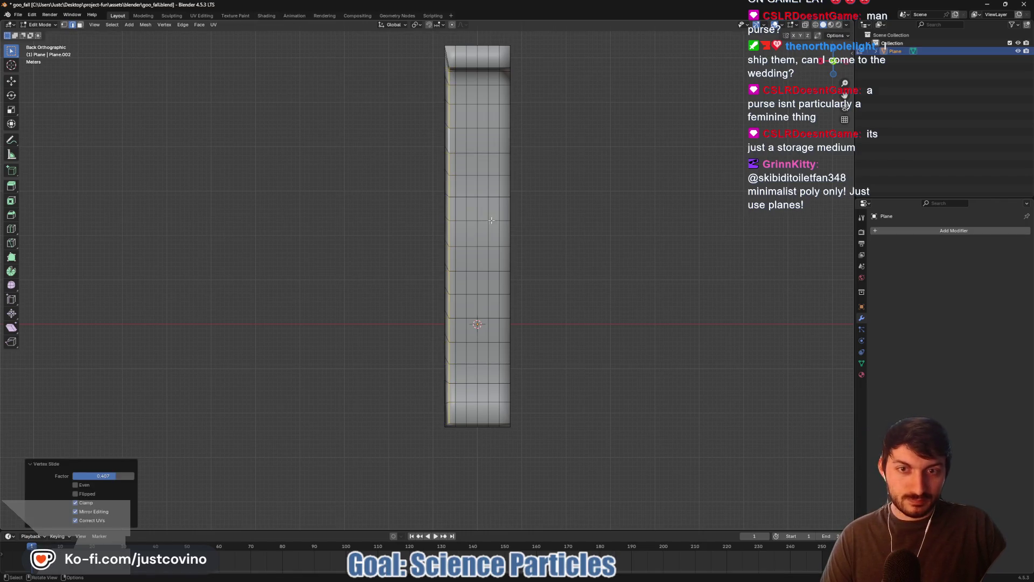
pyautogui.click(510, 211)
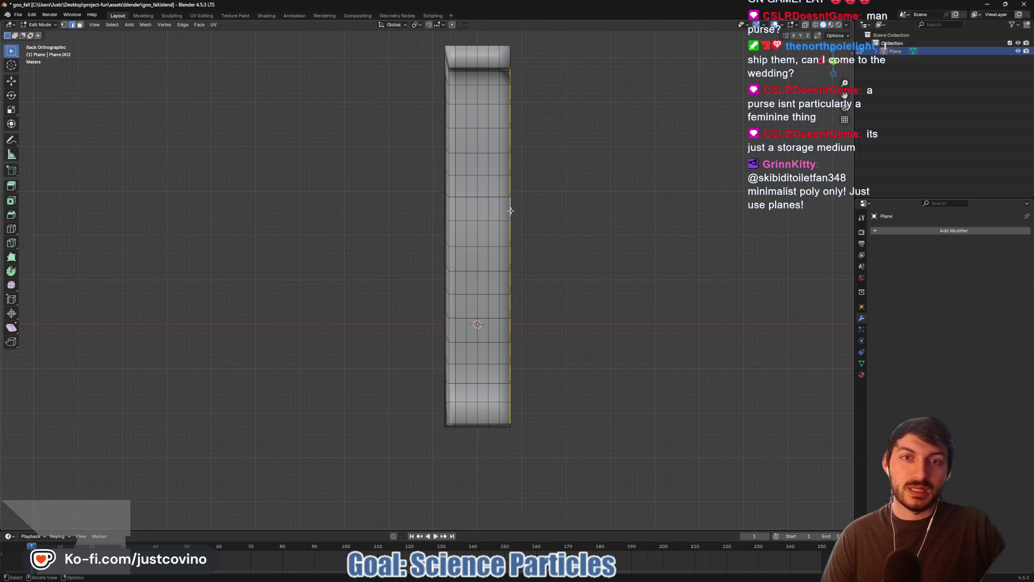
pyautogui.hotkey('shift', 'v')
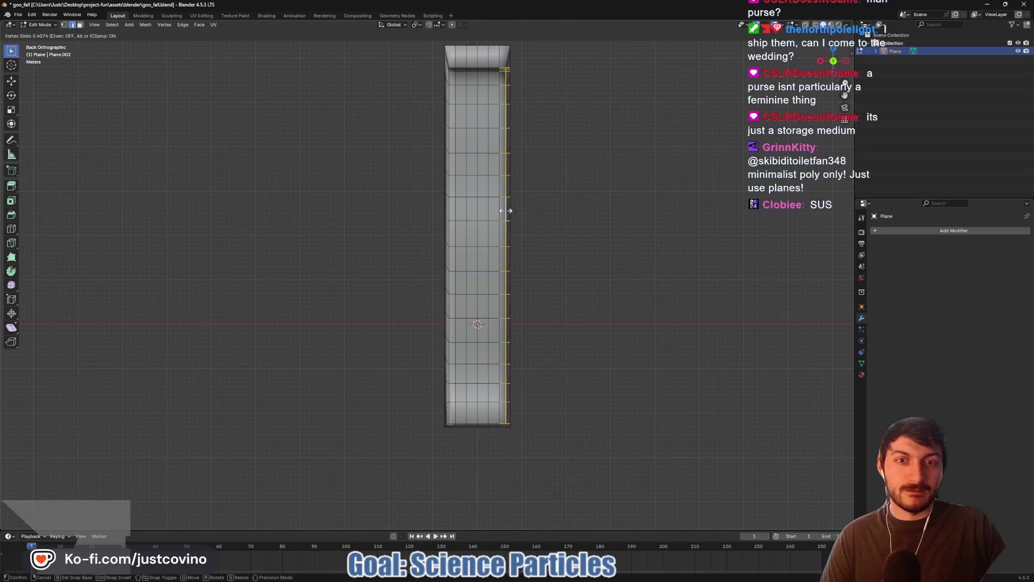
pyautogui.click(505, 211)
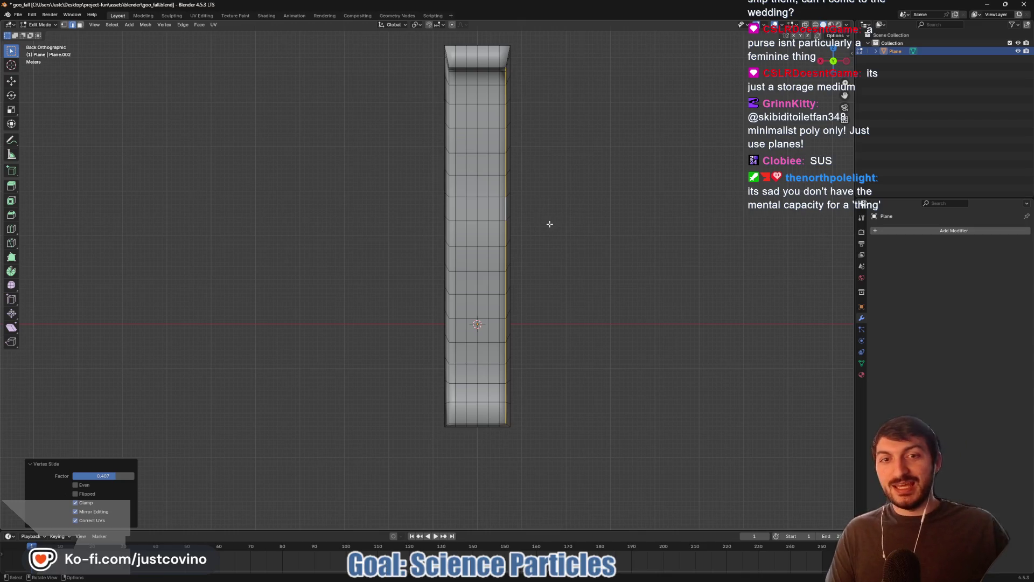
# Select the left edge loop and move it sideways along X in back view.
pyautogui.moveTo(531, 221)
pyautogui.mouseDown()
pyautogui.moveTo(633, 246)
pyautogui.moveTo(519, 228)
pyautogui.moveTo(582, 240)
pyautogui.mouseUp()
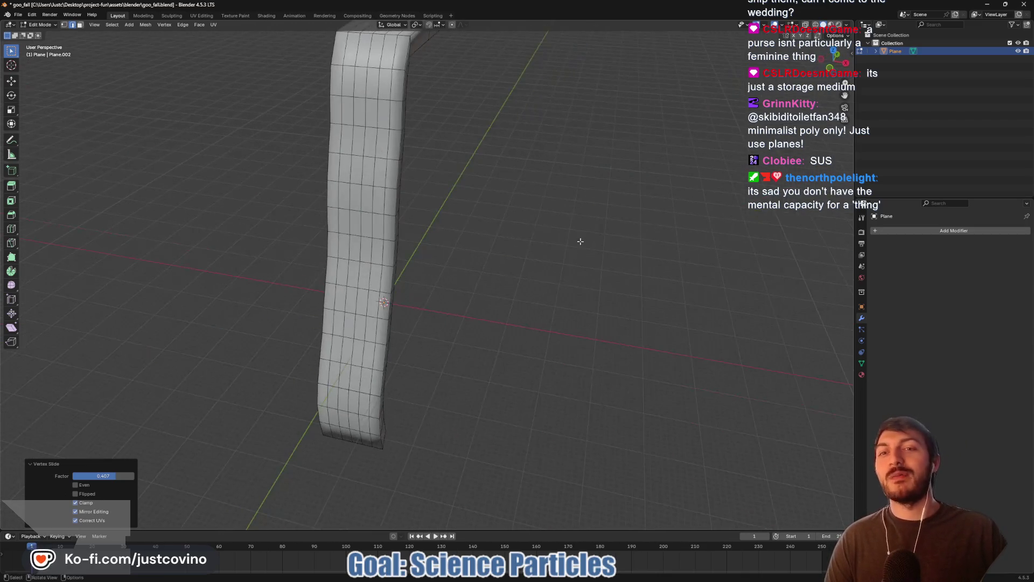
pyautogui.moveTo(438, 175); pyautogui.dragTo(463, 181)
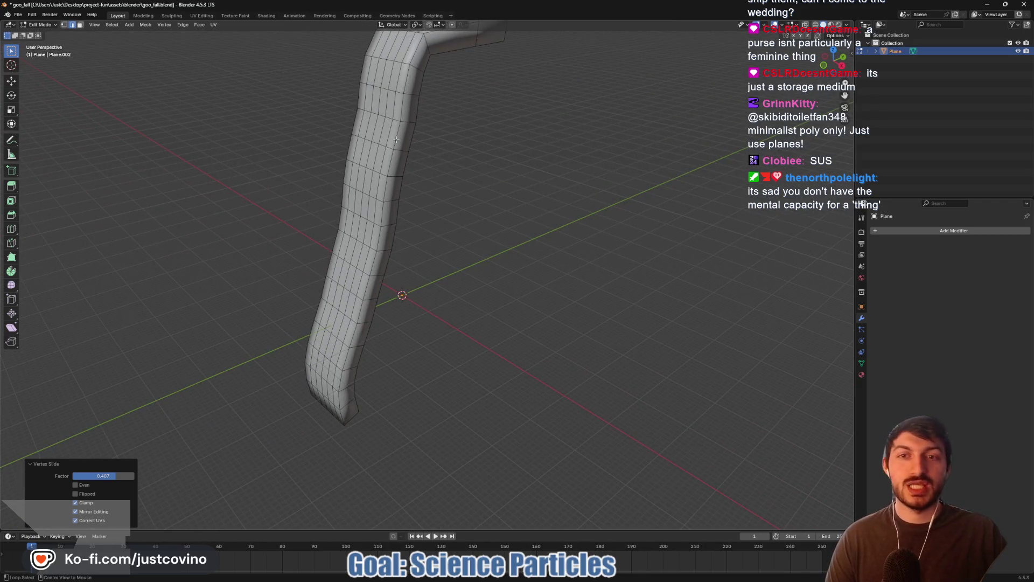
pyautogui.keyDown('alt'); pyautogui.click(396, 139); pyautogui.keyUp('alt')
pyautogui.moveTo(829, 54); pyautogui.dragTo(841, 66)
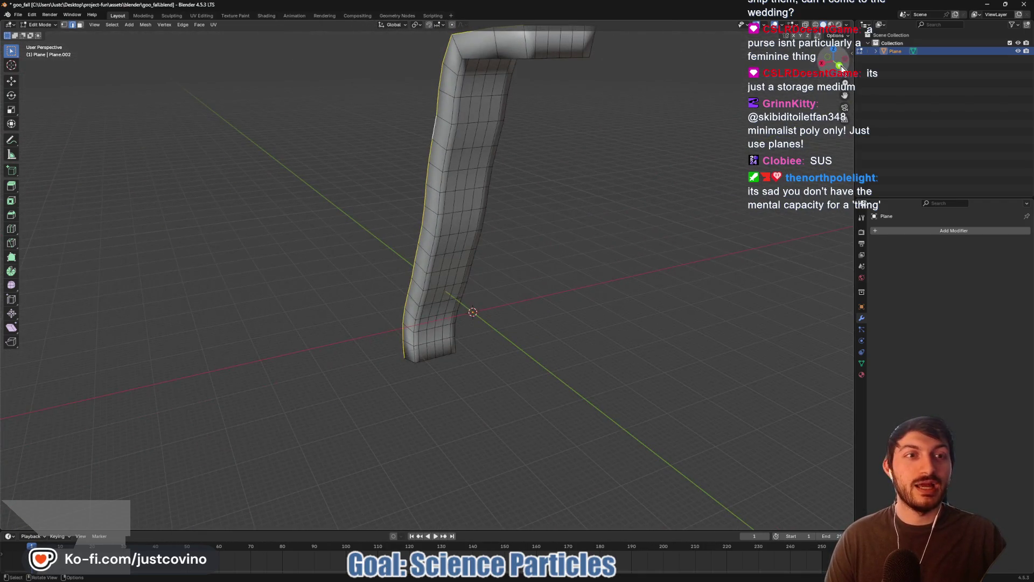
pyautogui.click(841, 66)
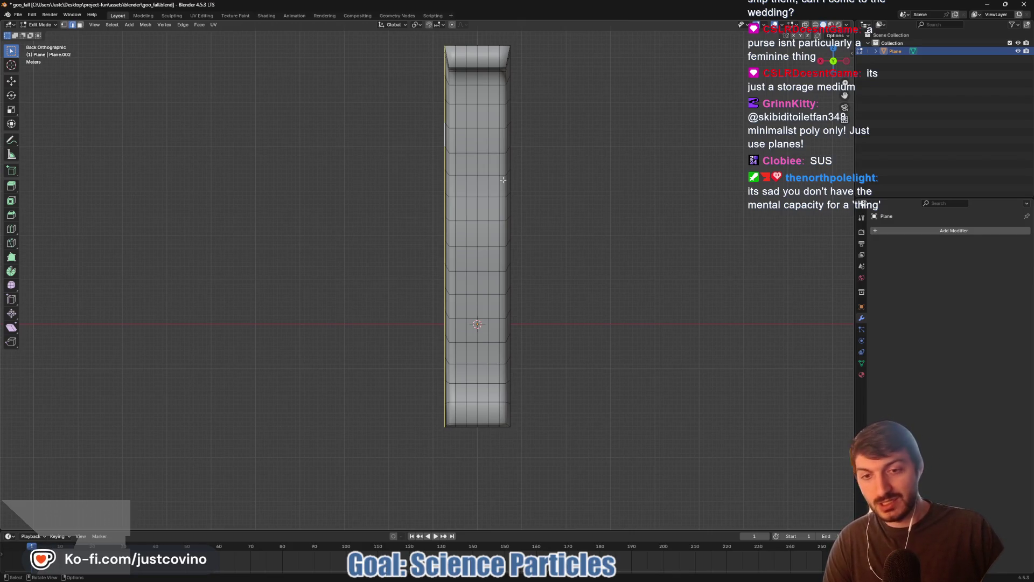
pyautogui.press('g')
pyautogui.press('x')
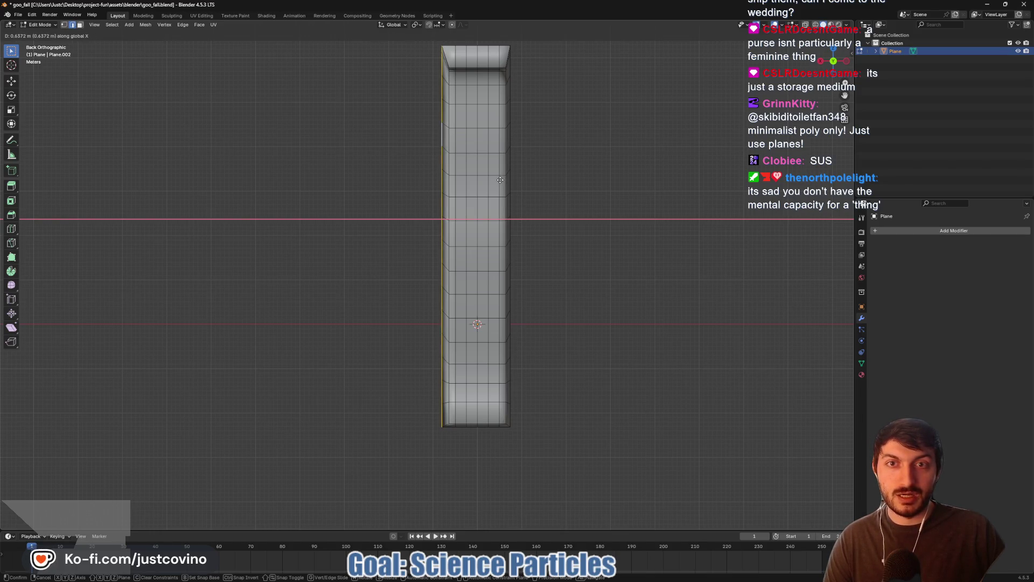
pyautogui.click(500, 180)
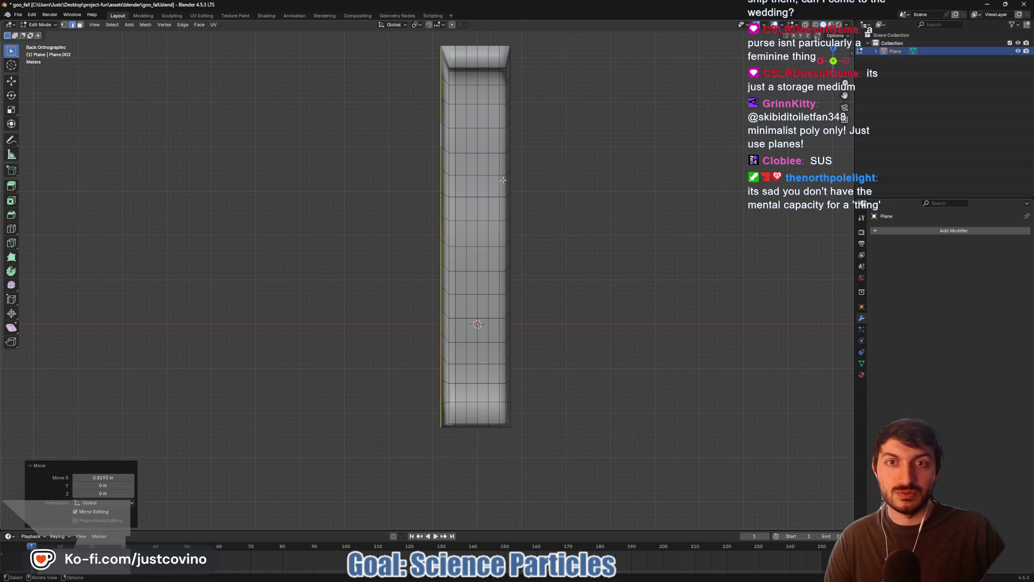
# Move the right edge loop -0.72827 m along X and orbit to inspect the wavy column.
pyautogui.moveTo(579, 177)
pyautogui.mouseDown()
pyautogui.moveTo(557, 215)
pyautogui.moveTo(473, 212)
pyautogui.moveTo(409, 194)
pyautogui.moveTo(476, 226)
pyautogui.moveTo(519, 224)
pyautogui.mouseUp()
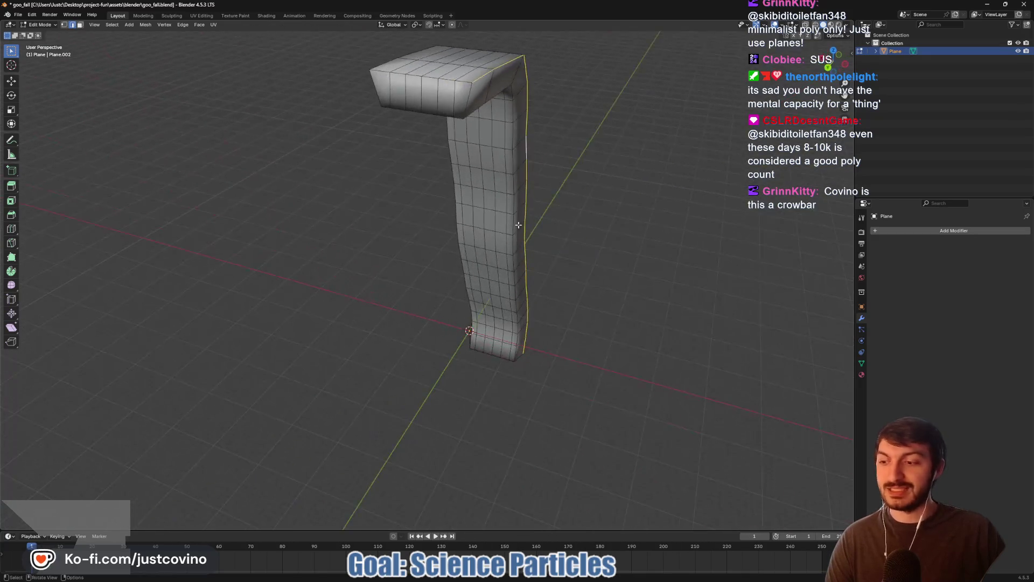
pyautogui.click(831, 64)
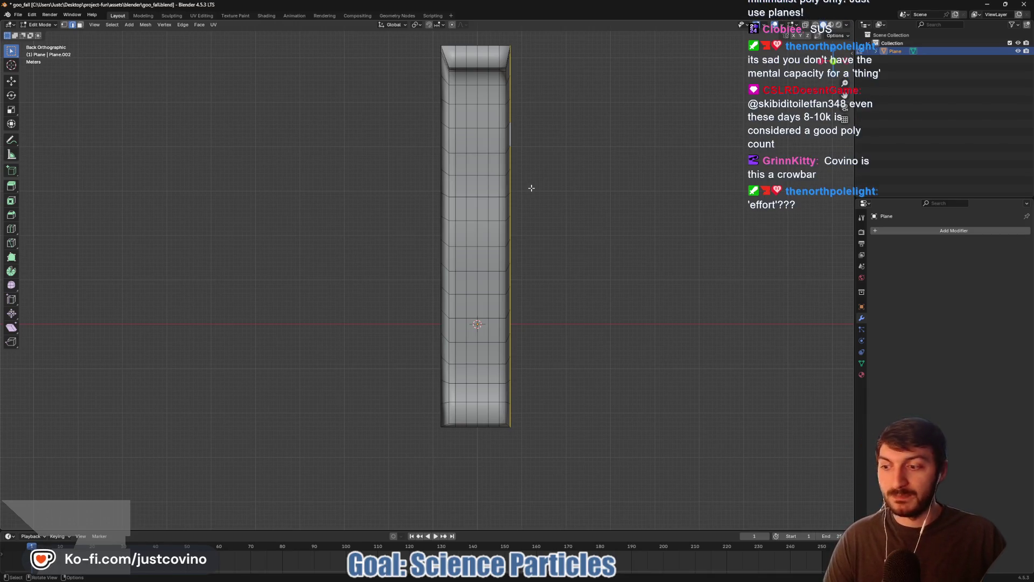
pyautogui.press('g')
pyautogui.press('x')
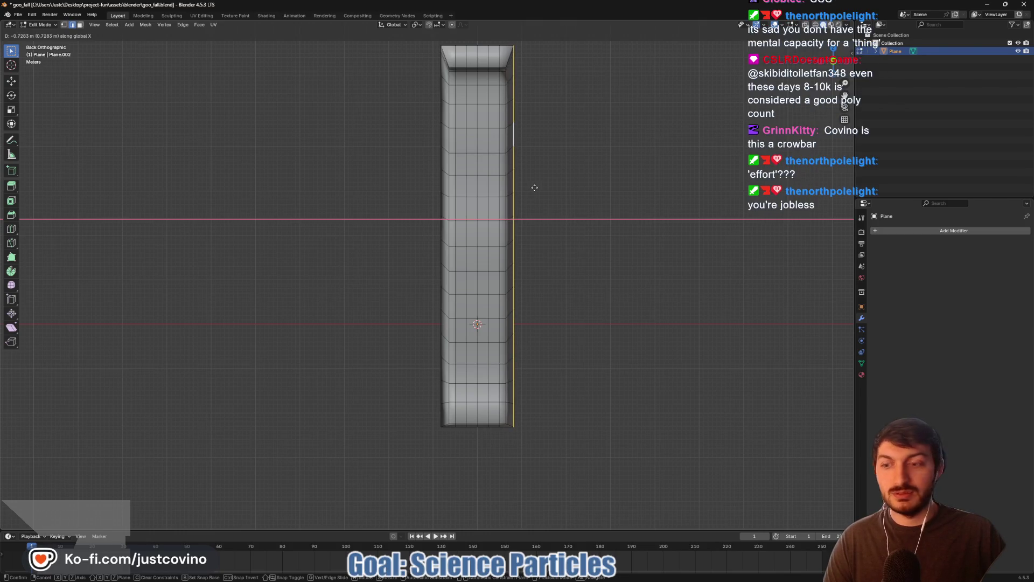
pyautogui.click(534, 188)
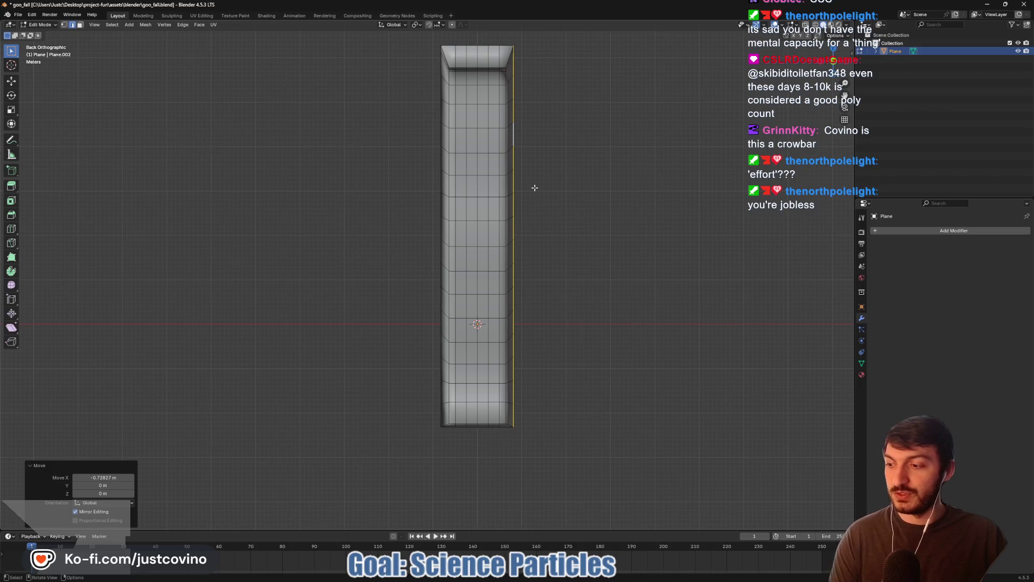
pyautogui.moveTo(635, 188)
pyautogui.mouseDown()
pyautogui.moveTo(628, 203)
pyautogui.moveTo(566, 215)
pyautogui.moveTo(588, 201)
pyautogui.moveTo(564, 201)
pyautogui.mouseUp()
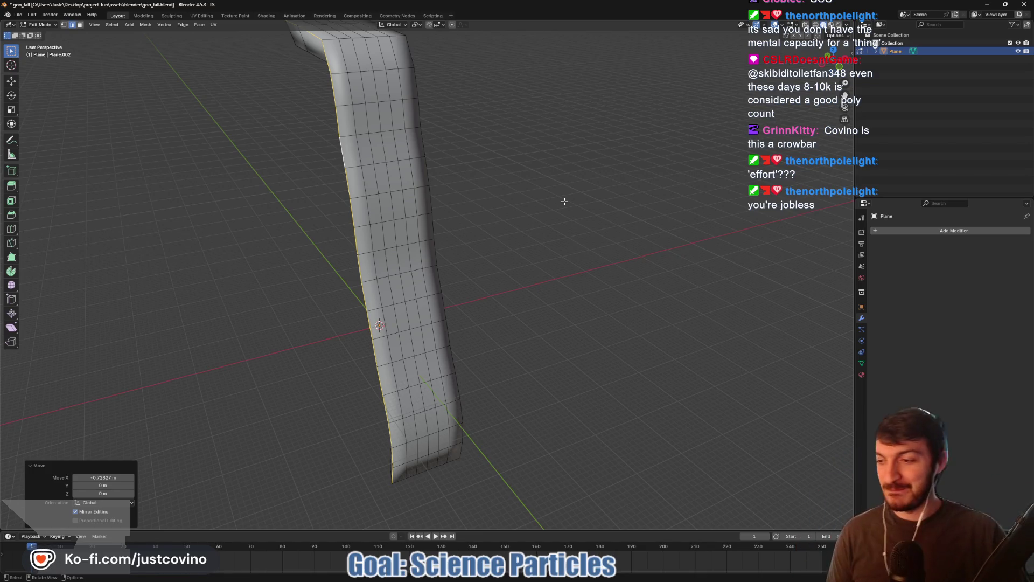
pyautogui.moveTo(549, 157)
pyautogui.mouseDown()
pyautogui.moveTo(517, 160)
pyautogui.moveTo(577, 166)
pyautogui.moveTo(581, 195)
pyautogui.moveTo(605, 196)
pyautogui.moveTo(509, 205)
pyautogui.mouseUp()
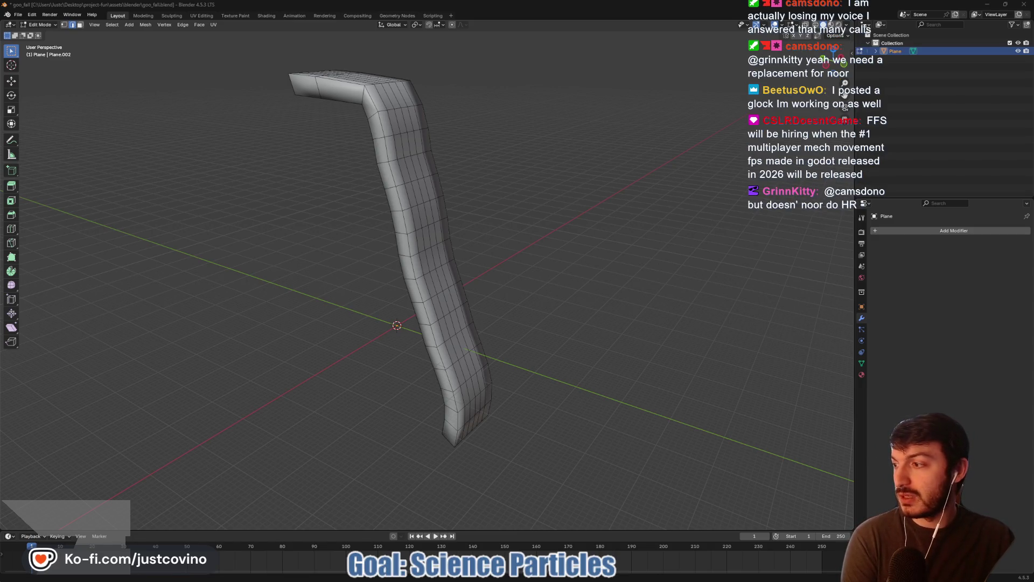
pyautogui.hotkey('alt', 'Tab')
pyautogui.moveTo(3, 105); pyautogui.dragTo(176, 105)
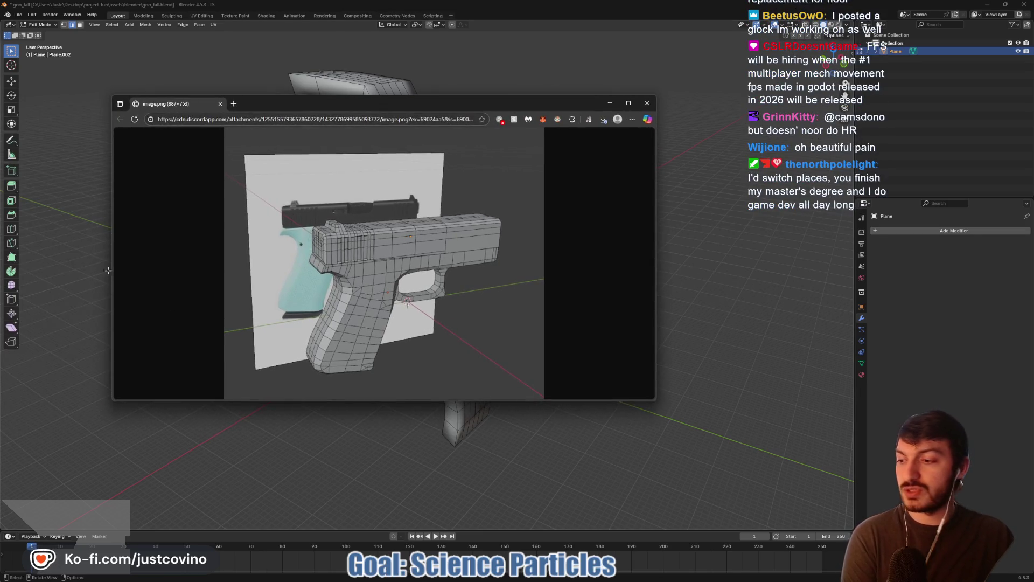
pyautogui.click(651, 102)
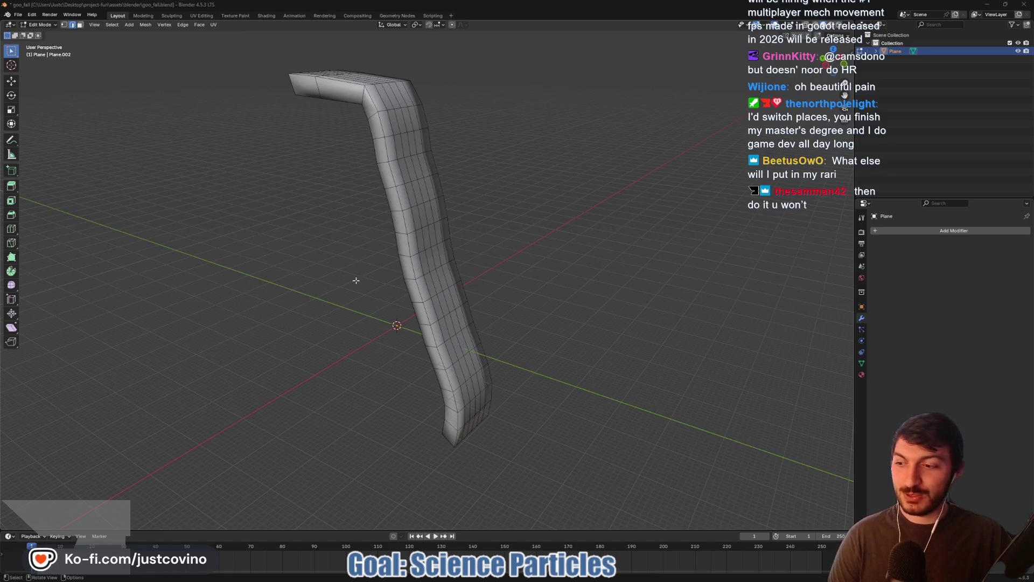
# Switch to Back Orthographic view and select the strip's left vertical edge loop.
pyautogui.moveTo(559, 268); pyautogui.dragTo(510, 274)
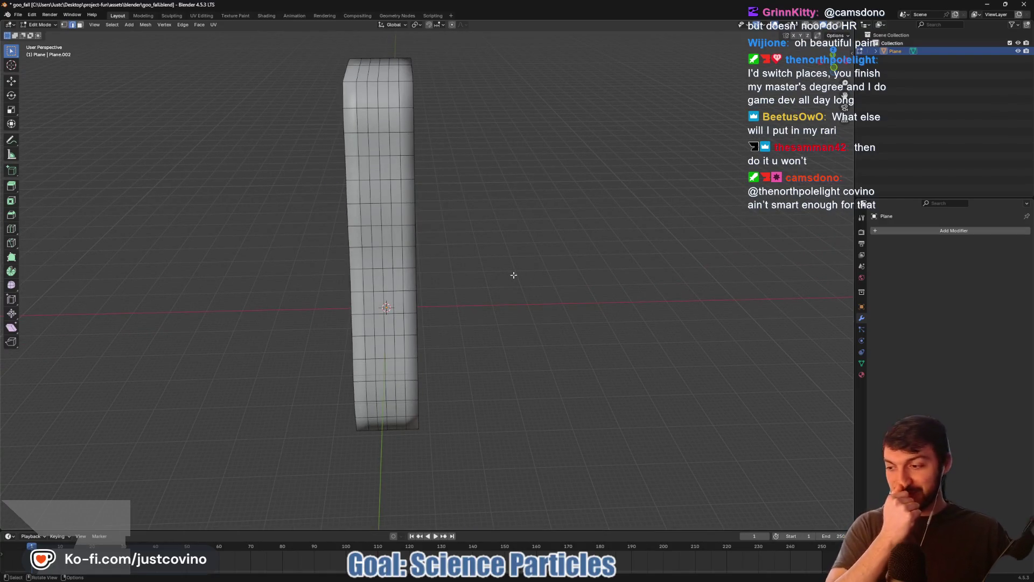
pyautogui.moveTo(513, 268)
pyautogui.mouseDown()
pyautogui.moveTo(367, 254)
pyautogui.moveTo(554, 251)
pyautogui.moveTo(534, 233)
pyautogui.mouseUp()
pyautogui.moveTo(613, 237)
pyautogui.mouseDown()
pyautogui.moveTo(549, 253)
pyautogui.moveTo(635, 247)
pyautogui.moveTo(587, 245)
pyautogui.moveTo(598, 243)
pyautogui.mouseUp()
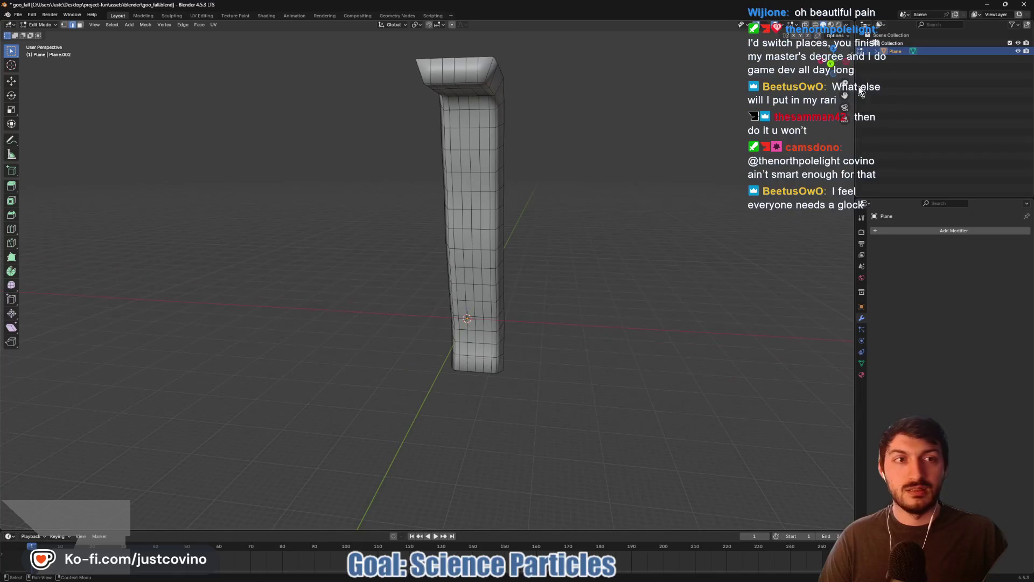
pyautogui.click(832, 64)
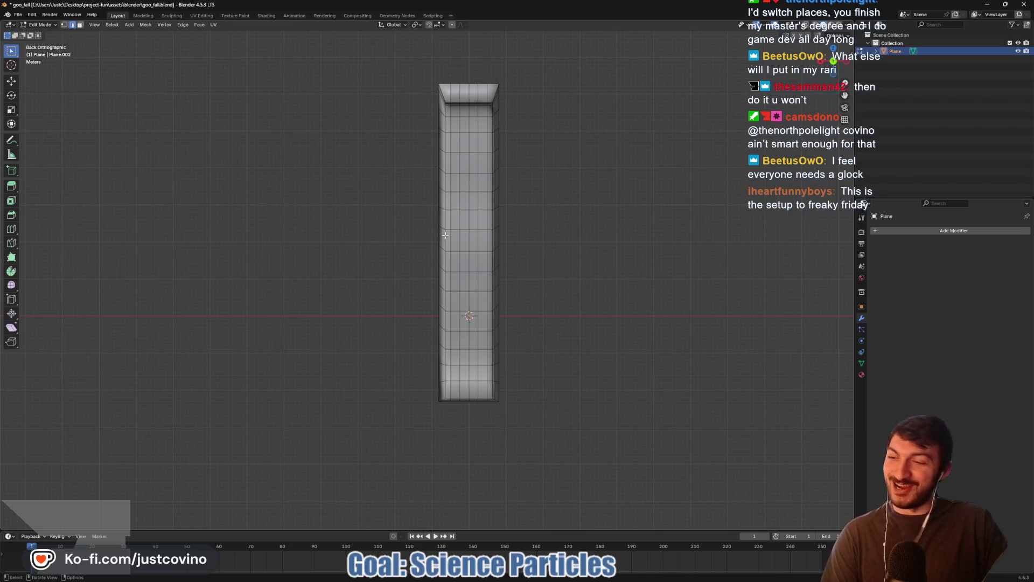
pyautogui.keyDown('alt'); pyautogui.click(442, 223); pyautogui.keyUp('alt')
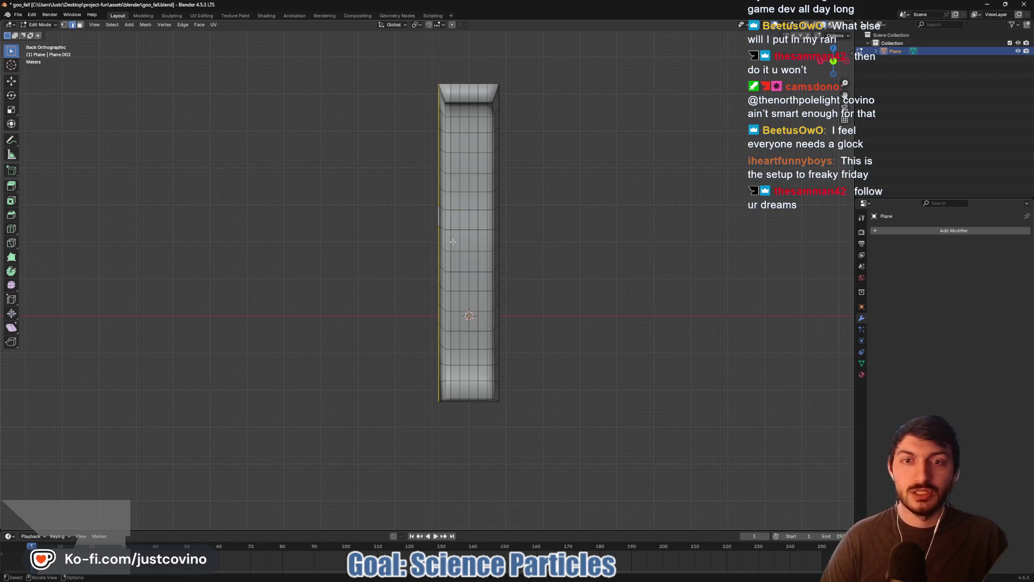
# Move the left edge loop 1.3109 m and the right edge loop -1.5294 m along X.
pyautogui.press('g')
pyautogui.press('x')
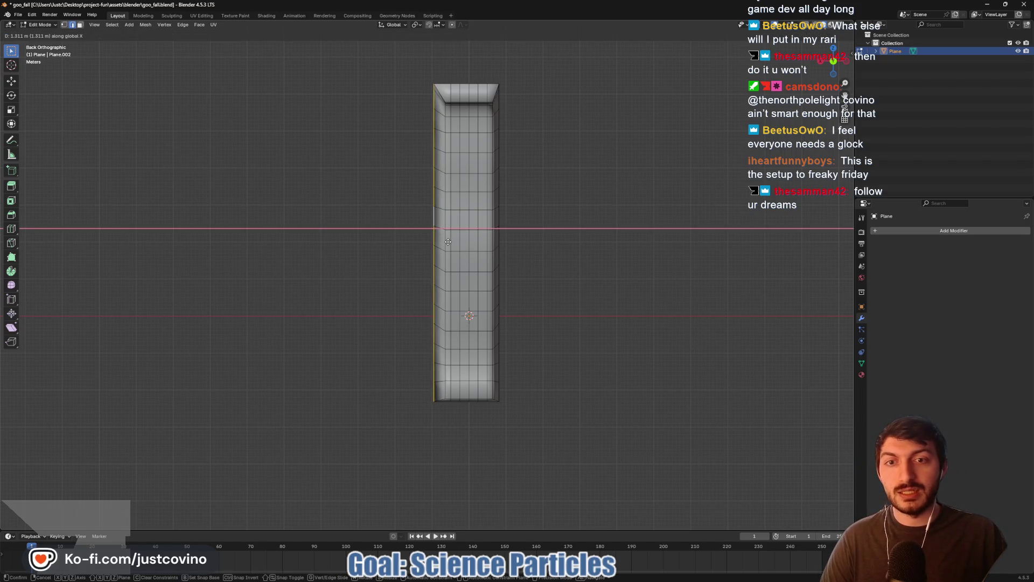
pyautogui.click(448, 241)
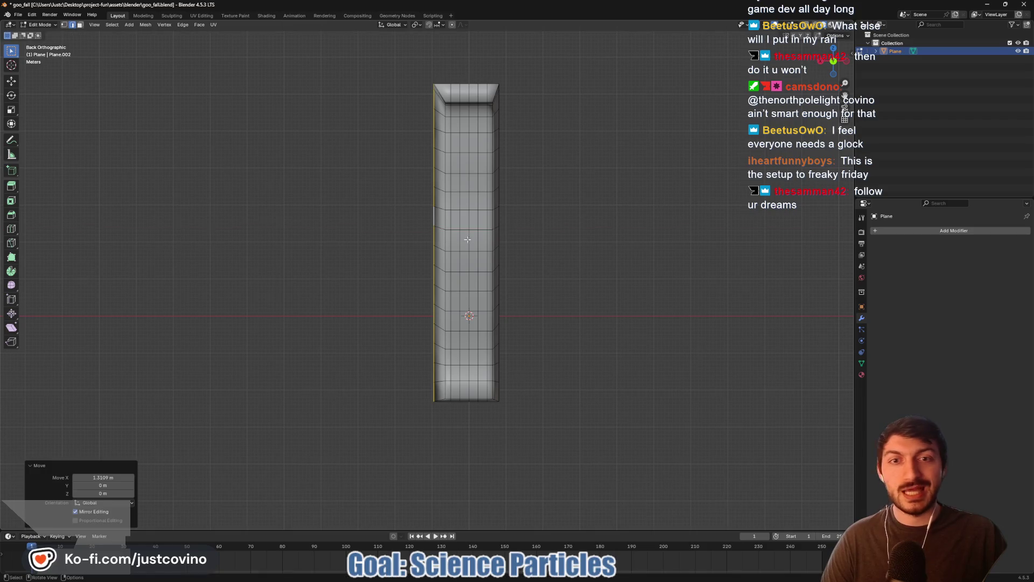
pyautogui.keyDown('alt'); pyautogui.click(499, 183); pyautogui.keyUp('alt')
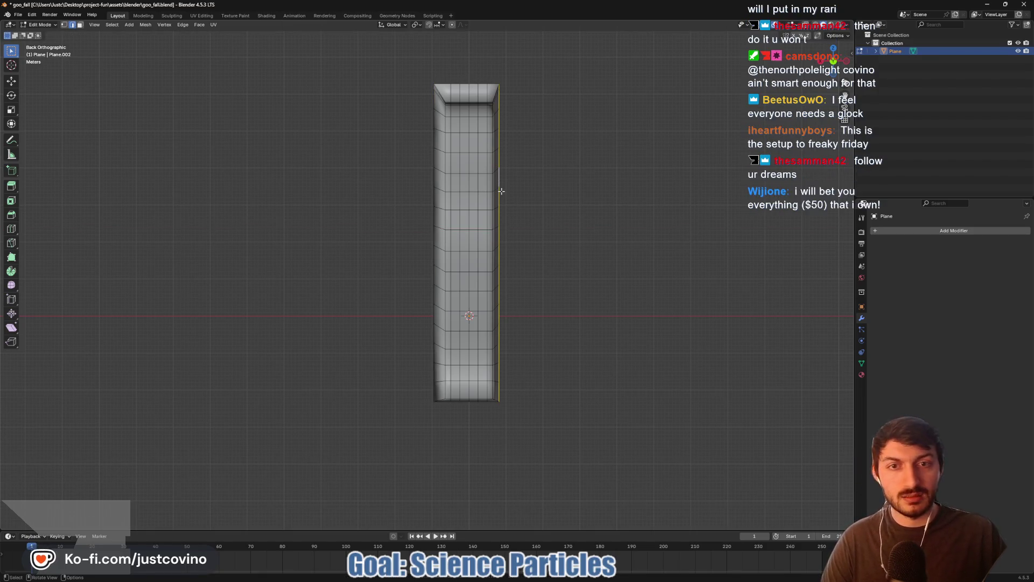
pyautogui.press('g')
pyautogui.press('x')
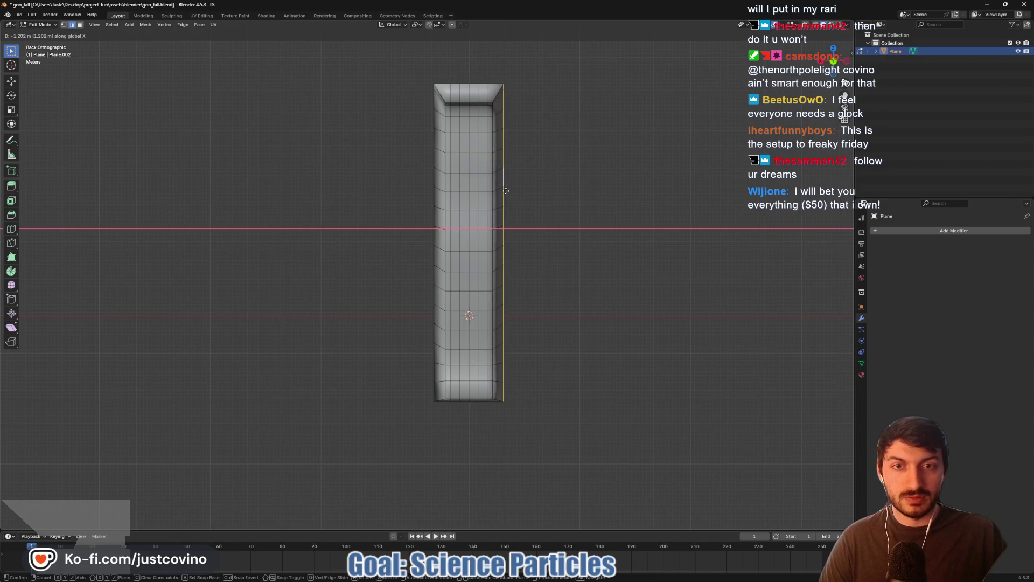
pyautogui.click(506, 191)
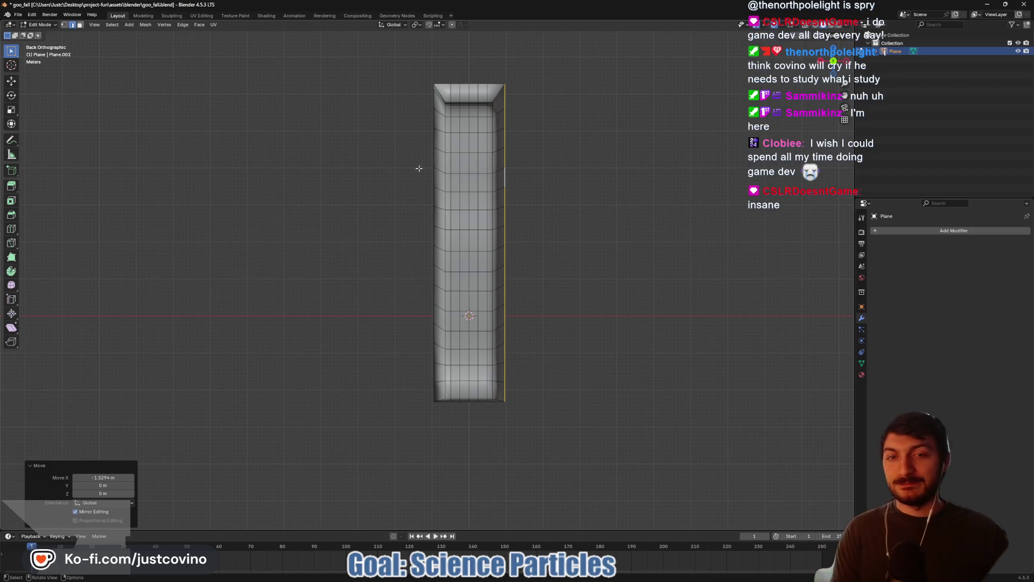
pyautogui.moveTo(572, 192)
pyautogui.mouseDown()
pyautogui.moveTo(556, 212)
pyautogui.moveTo(489, 229)
pyautogui.mouseUp()
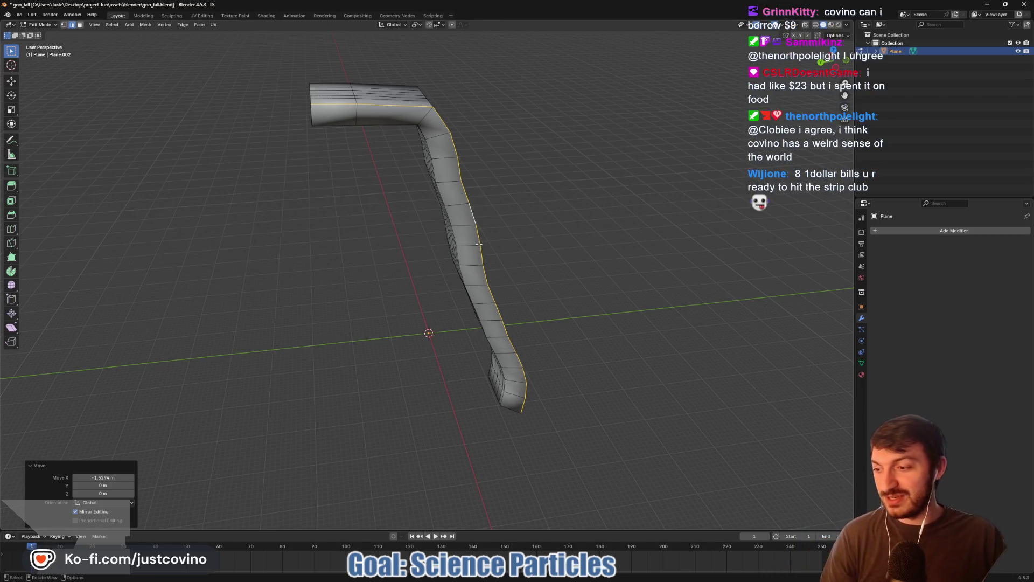
# In side orthographic view, shift the selected edges 2.731 m along Y.
pyautogui.moveTo(496, 240)
pyautogui.mouseDown()
pyautogui.moveTo(370, 184)
pyautogui.moveTo(312, 248)
pyautogui.moveTo(409, 246)
pyautogui.moveTo(564, 203)
pyautogui.moveTo(533, 169)
pyautogui.mouseUp()
pyautogui.moveTo(600, 206)
pyautogui.mouseDown()
pyautogui.moveTo(624, 221)
pyautogui.moveTo(464, 231)
pyautogui.moveTo(375, 218)
pyautogui.moveTo(457, 224)
pyautogui.moveTo(633, 207)
pyautogui.moveTo(607, 210)
pyautogui.moveTo(620, 190)
pyautogui.mouseUp()
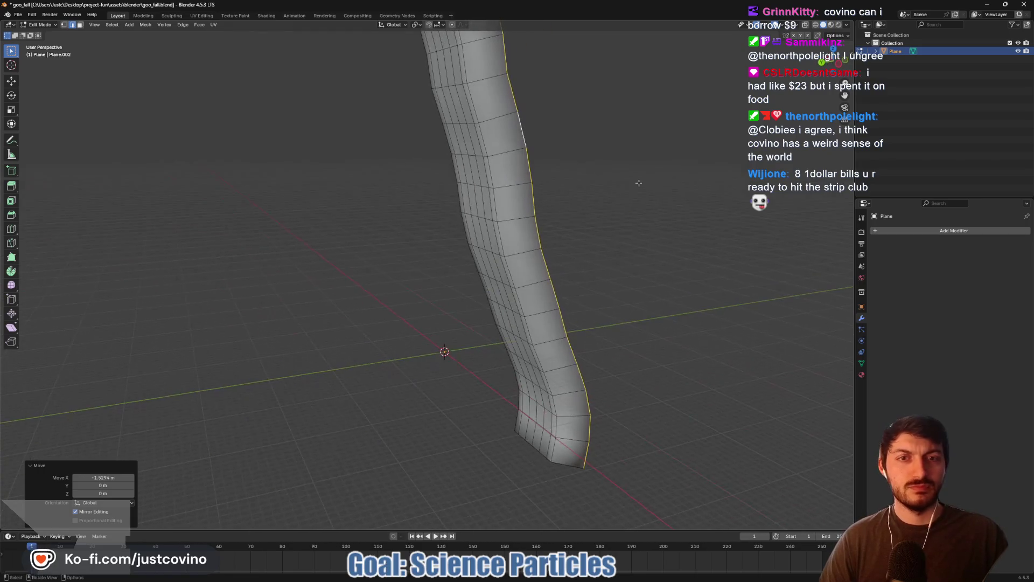
pyautogui.click(841, 63)
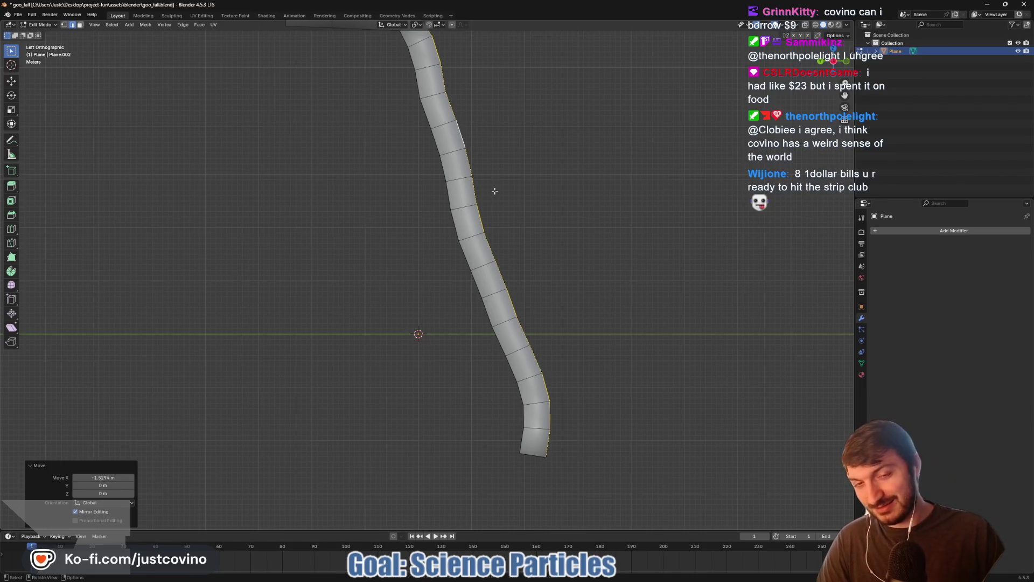
pyautogui.press('g')
pyautogui.press('y')
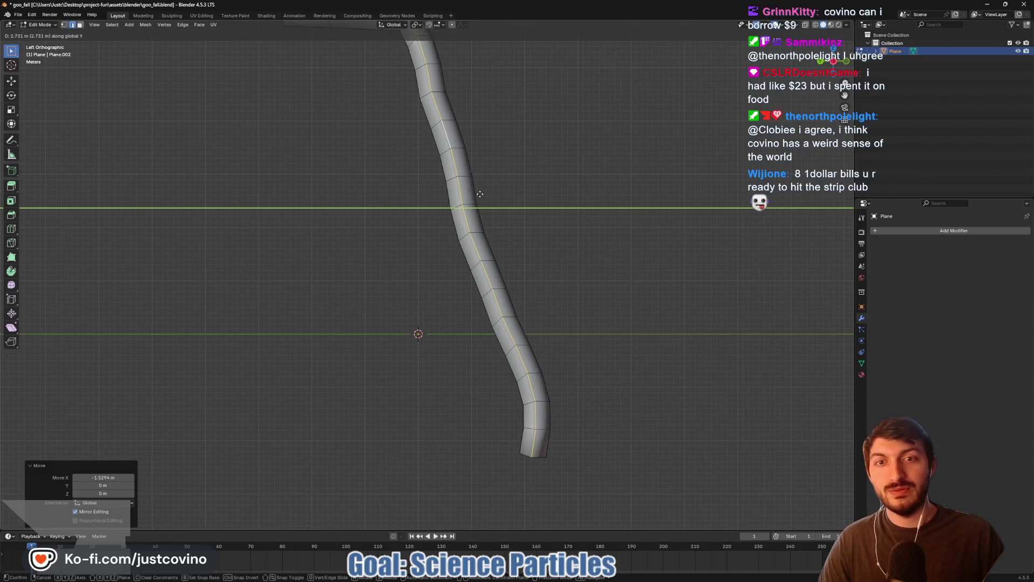
pyautogui.click(480, 193)
# Select another vertical edge loop, shift it along Y, and return to Object Mode.
pyautogui.moveTo(592, 199)
pyautogui.mouseDown()
pyautogui.moveTo(594, 216)
pyautogui.moveTo(556, 231)
pyautogui.moveTo(418, 225)
pyautogui.moveTo(374, 206)
pyautogui.mouseUp()
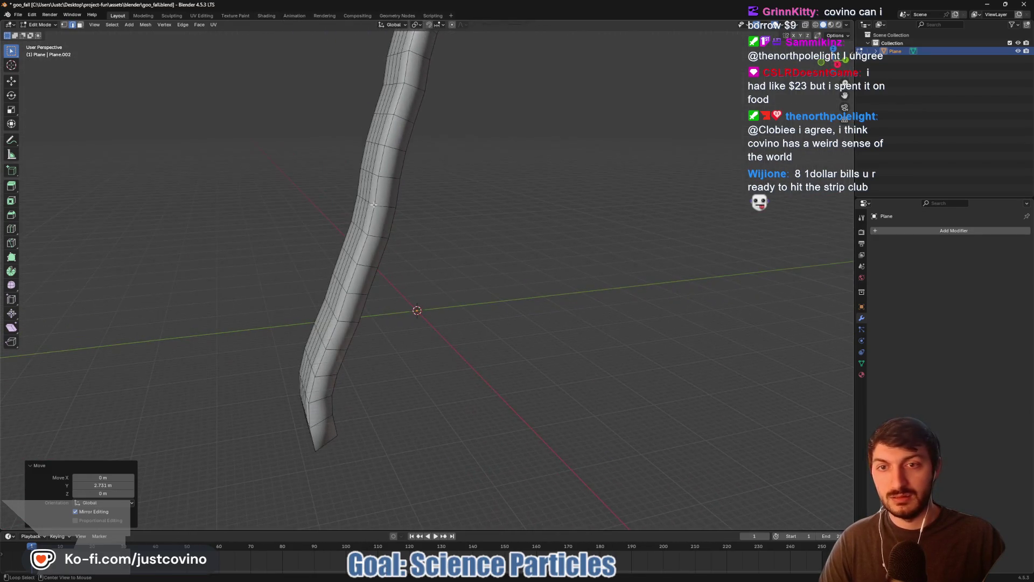
pyautogui.keyDown('alt'); pyautogui.click(377, 193); pyautogui.keyUp('alt')
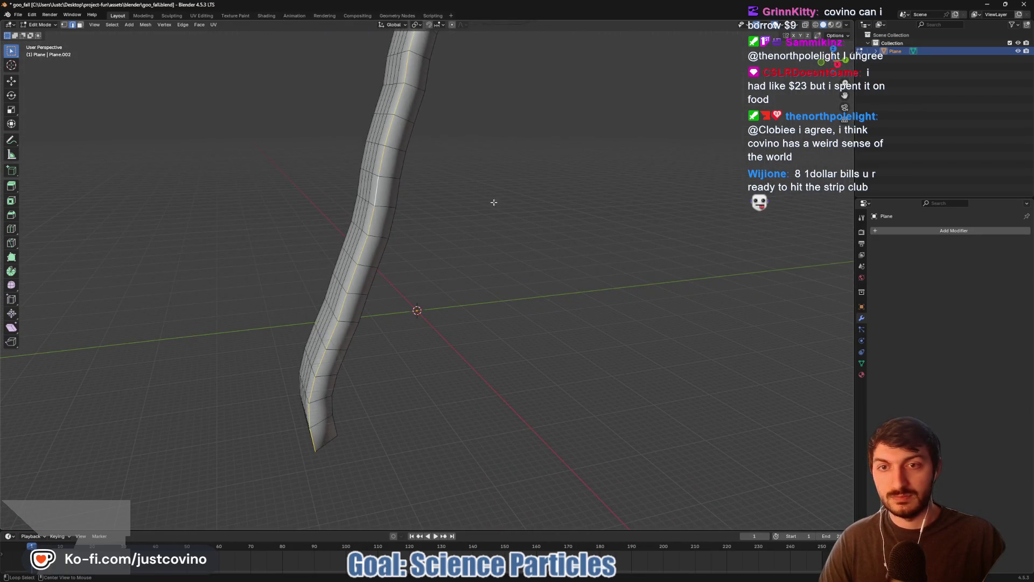
pyautogui.click(837, 63)
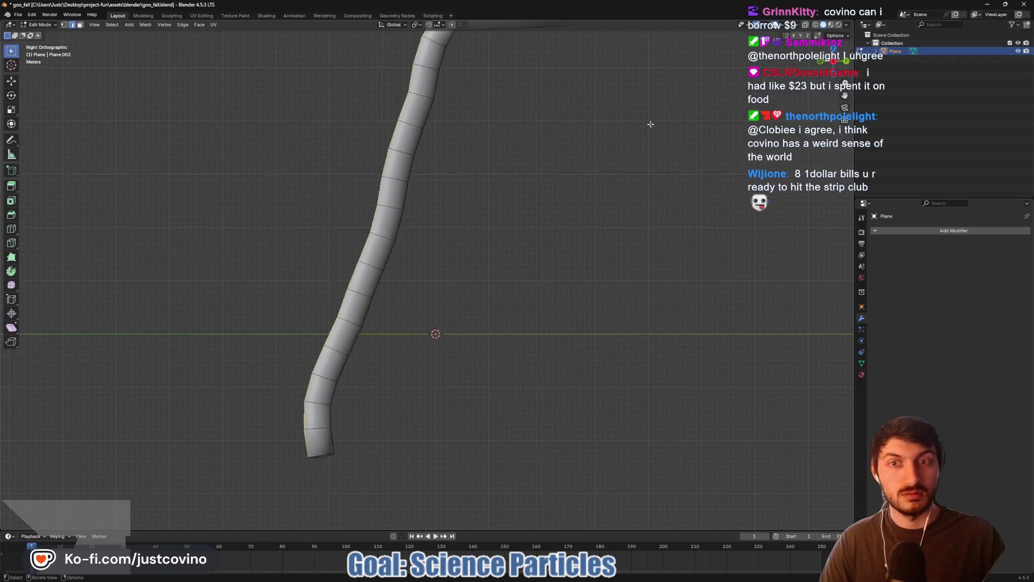
pyautogui.press('g')
pyautogui.press('y')
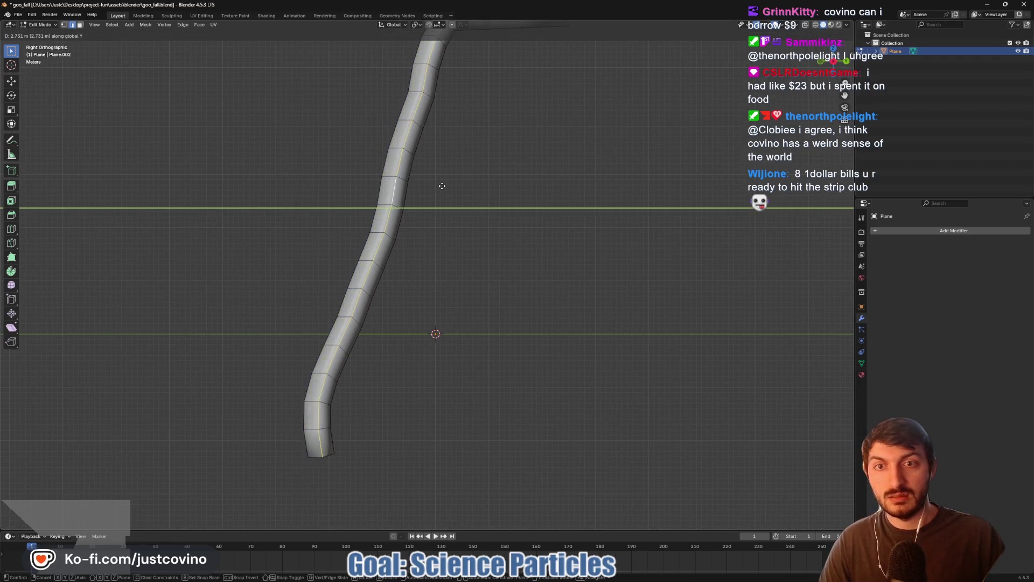
pyautogui.click(442, 185)
pyautogui.press('Tab')
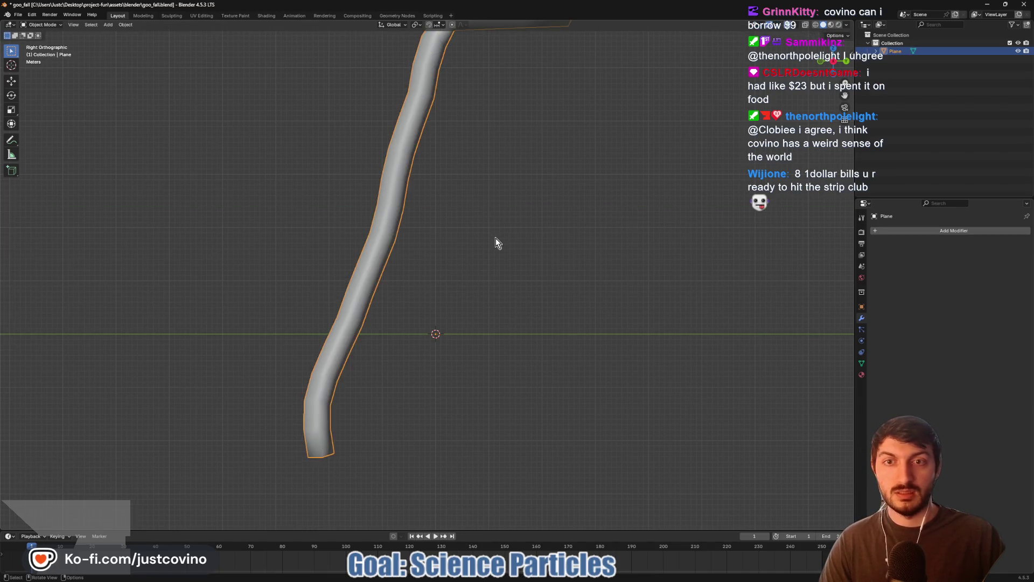
# Save goo_fall.blend with Ctrl+S and switch over to the Godot editor.
pyautogui.moveTo(577, 259)
pyautogui.mouseDown()
pyautogui.moveTo(470, 295)
pyautogui.moveTo(658, 286)
pyautogui.moveTo(621, 289)
pyautogui.mouseUp()
pyautogui.hotkey('ctrl', 's')
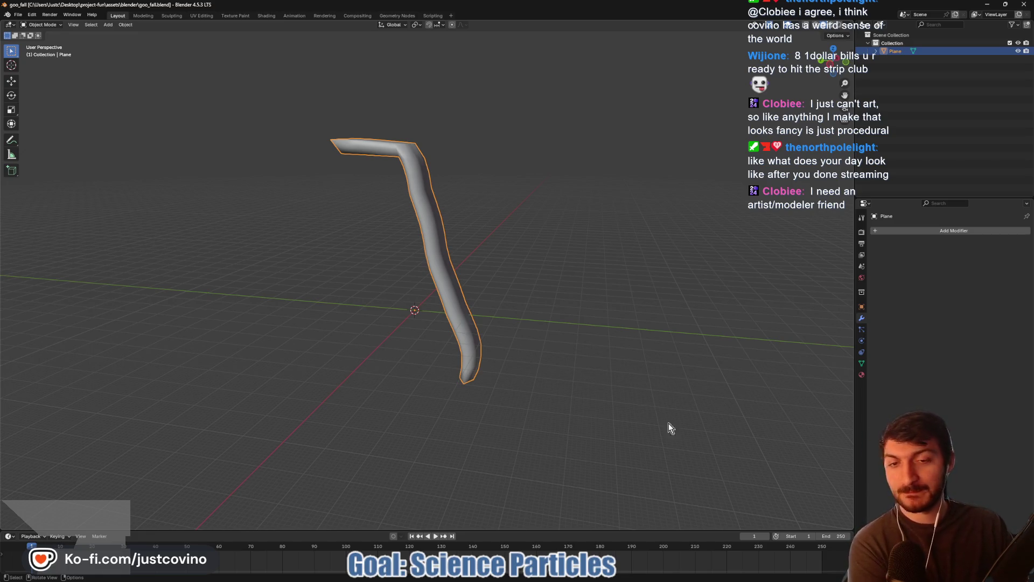
pyautogui.moveTo(619, 406)
pyautogui.mouseDown()
pyautogui.moveTo(566, 409)
pyautogui.moveTo(542, 380)
pyautogui.mouseUp()
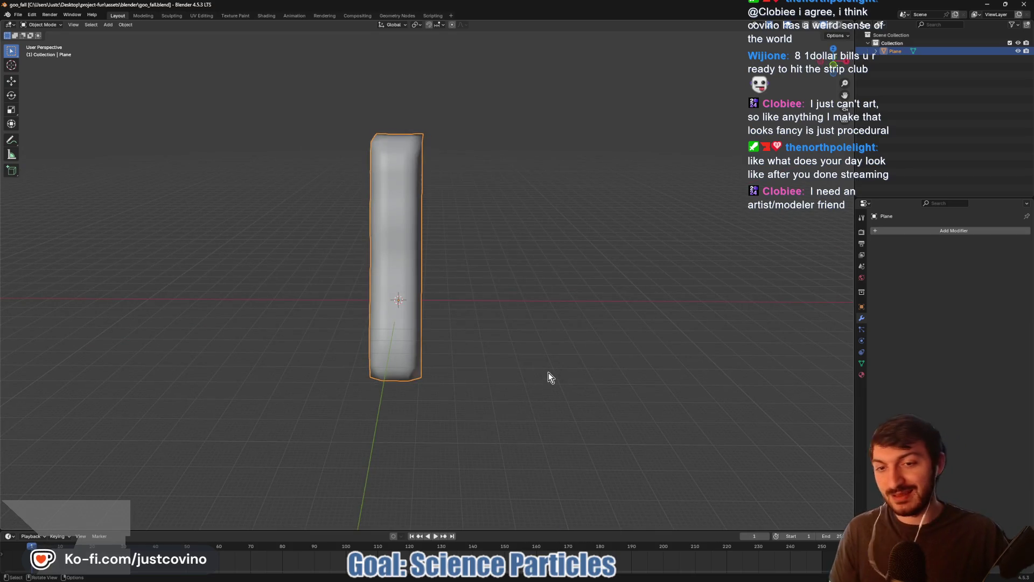
pyautogui.moveTo(620, 578)
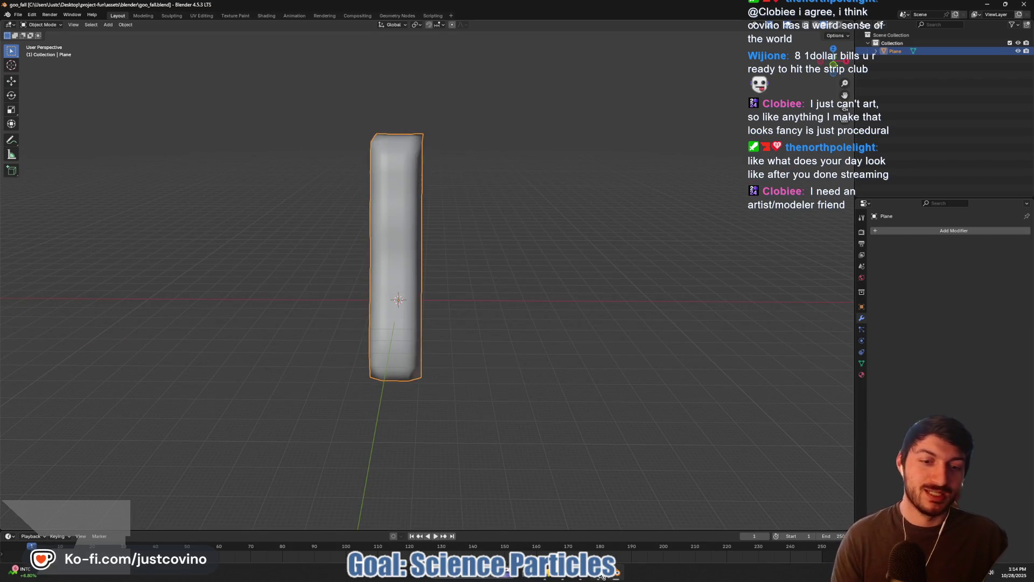
pyautogui.click(602, 575)
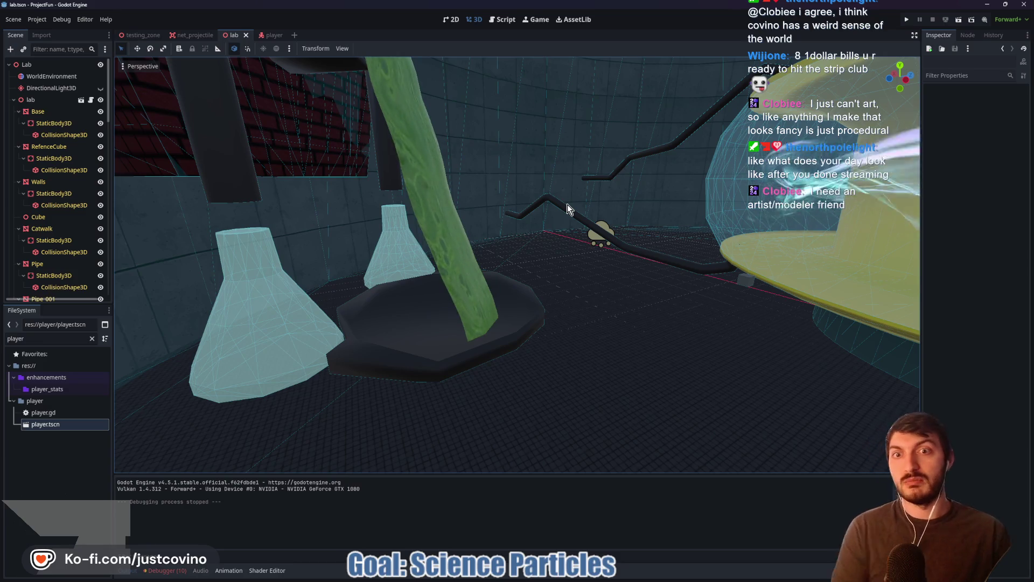
# Move the Godot camera closer to the goo-fall and flasks, then return to Blender.
pyautogui.moveTo(567, 205)
pyautogui.mouseDown()
pyautogui.moveTo(455, 219)
pyautogui.moveTo(545, 234)
pyautogui.moveTo(554, 253)
pyautogui.moveTo(564, 247)
pyautogui.moveTo(490, 248)
pyautogui.mouseUp()
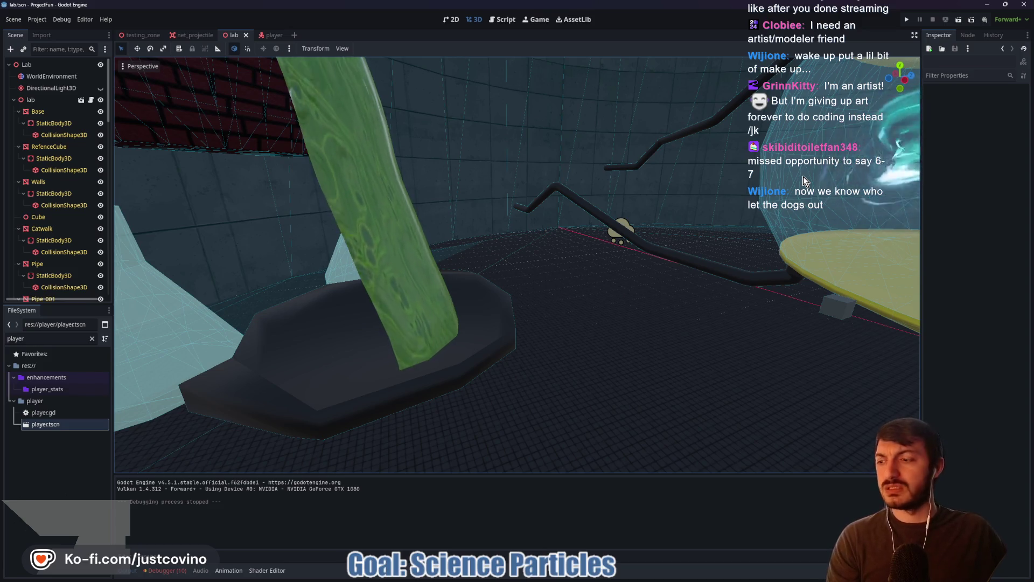
pyautogui.hotkey('alt', 'Tab')
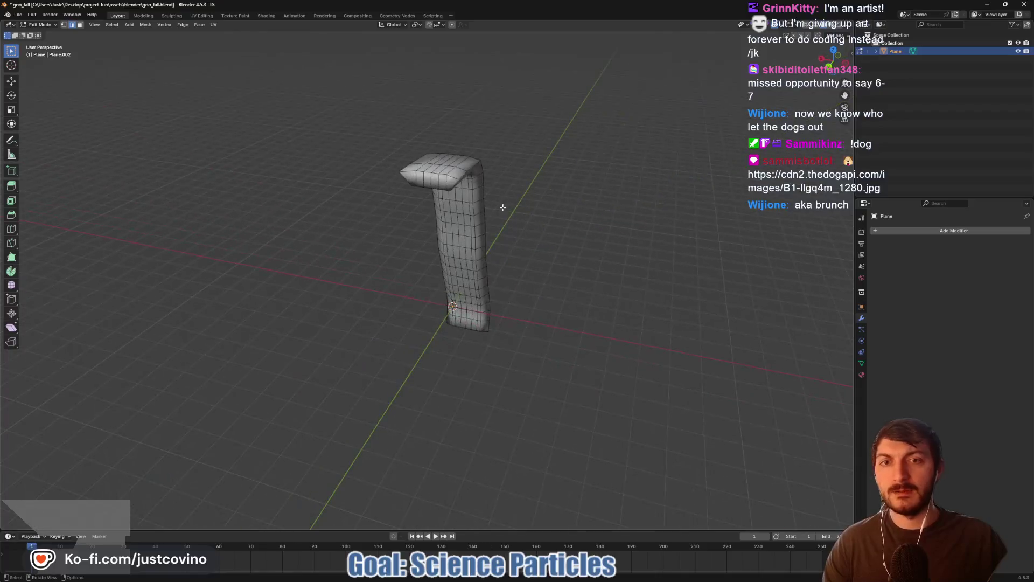
# Select the cap's lower rim loop and scale it to 0.842 in X and Y only.
pyautogui.keyDown('alt'); pyautogui.click(479, 172); pyautogui.keyUp('alt')
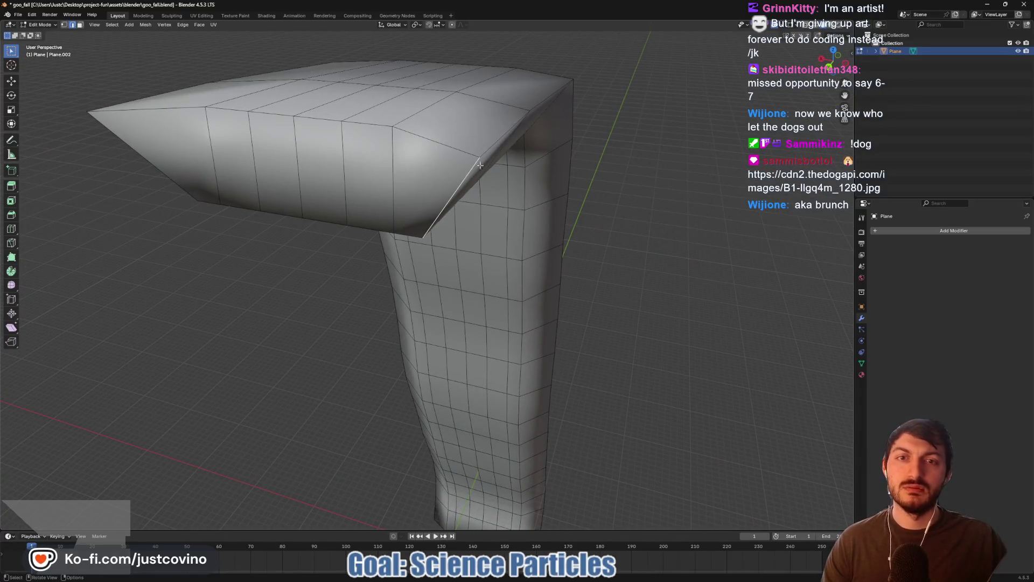
pyautogui.moveTo(479, 171); pyautogui.dragTo(492, 224)
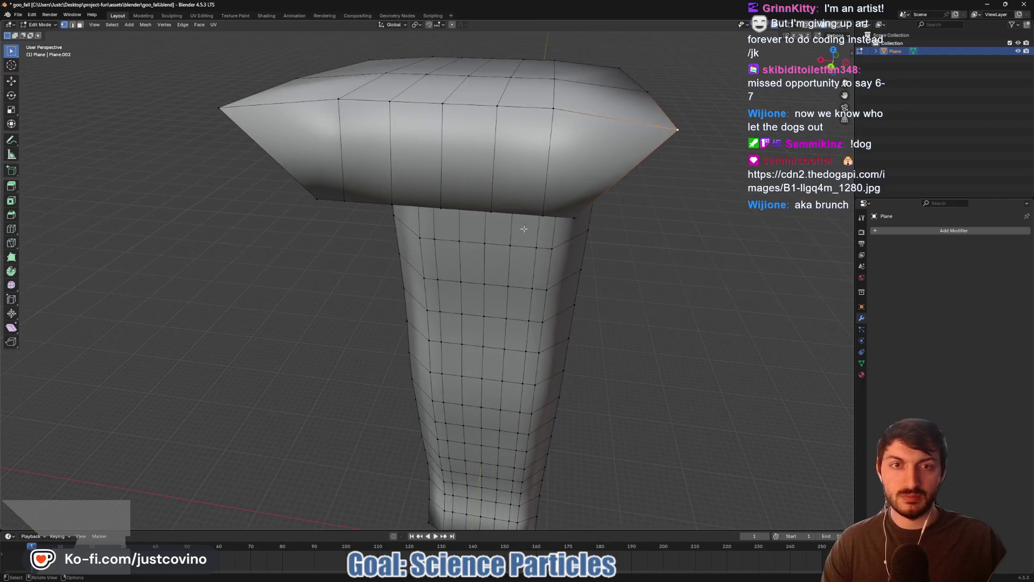
pyautogui.moveTo(574, 216)
pyautogui.mouseDown()
pyautogui.moveTo(677, 185)
pyautogui.moveTo(699, 201)
pyautogui.mouseUp()
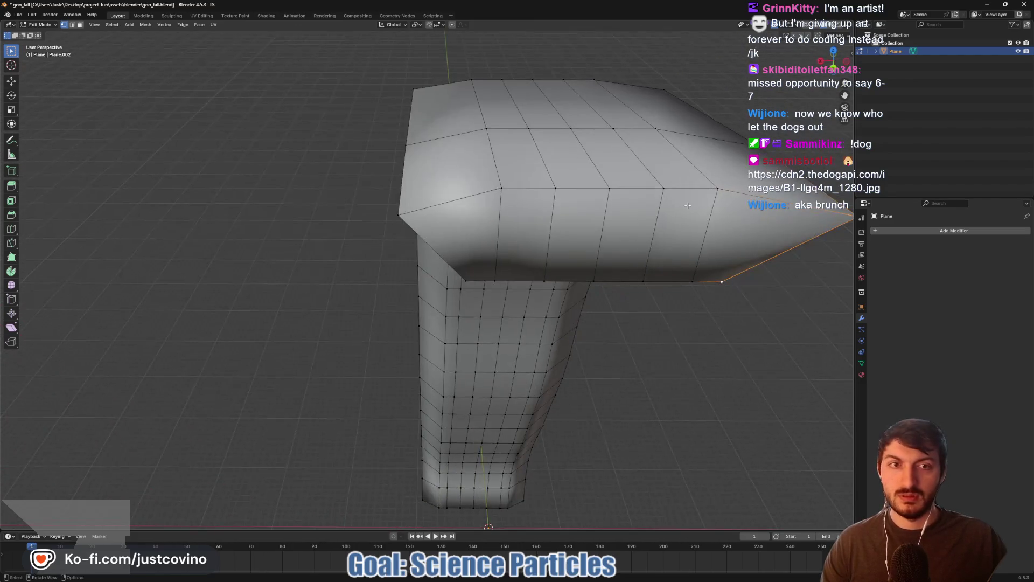
pyautogui.moveTo(468, 276); pyautogui.dragTo(399, 222)
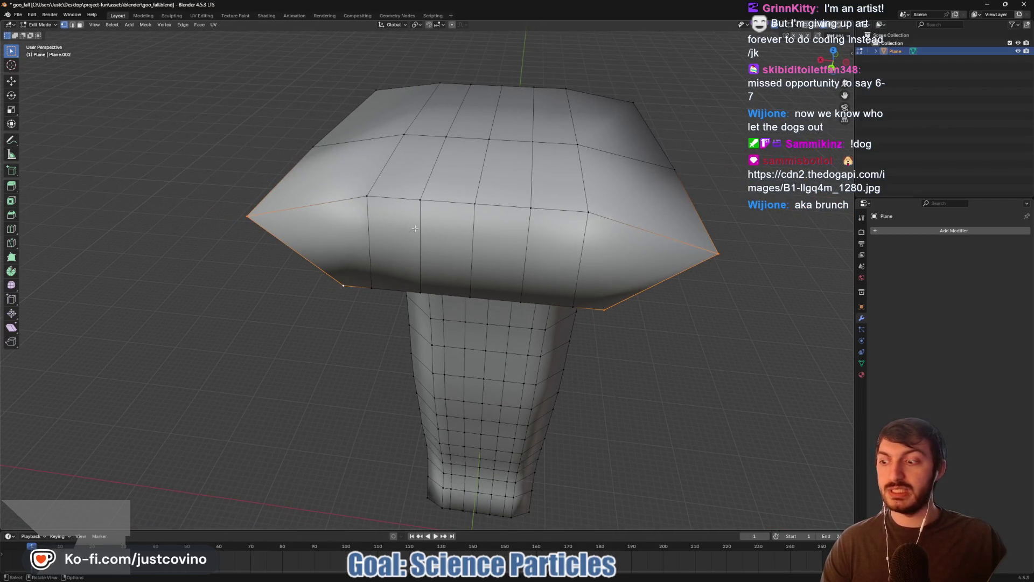
pyautogui.moveTo(564, 241); pyautogui.dragTo(651, 237)
pyautogui.press('s')
pyautogui.hotkey('shift', 'z')
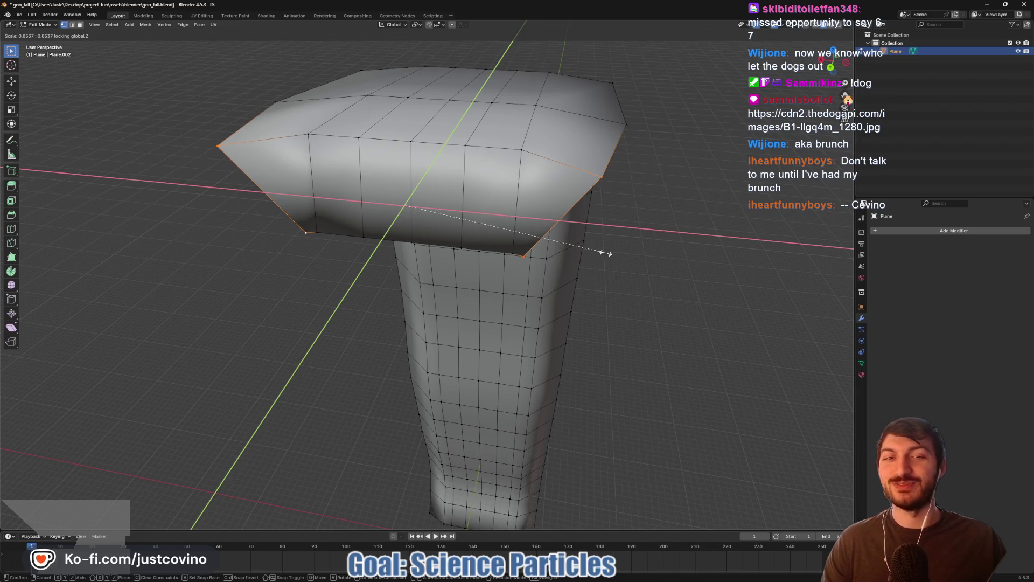
pyautogui.click(603, 253)
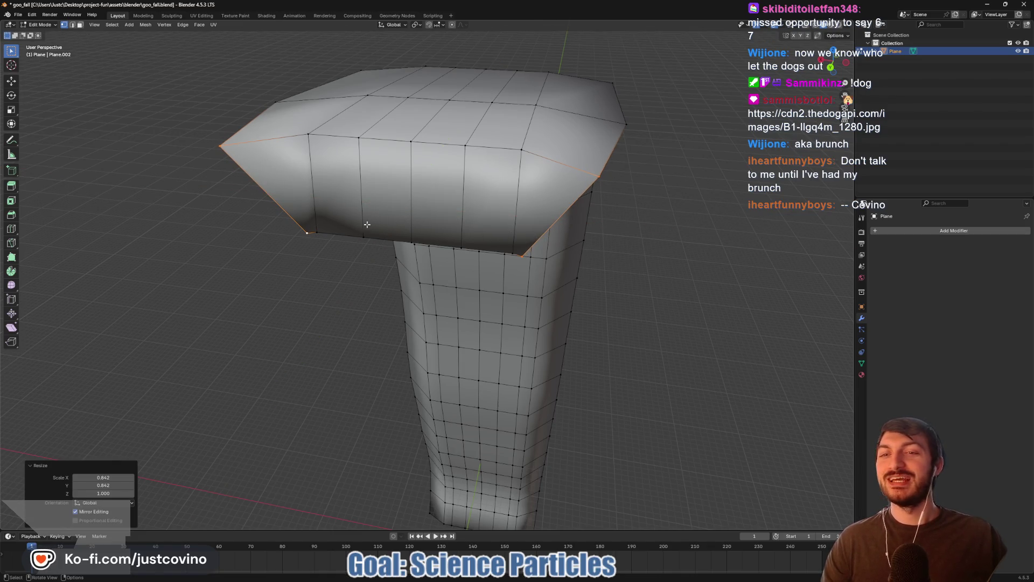
pyautogui.click(317, 233)
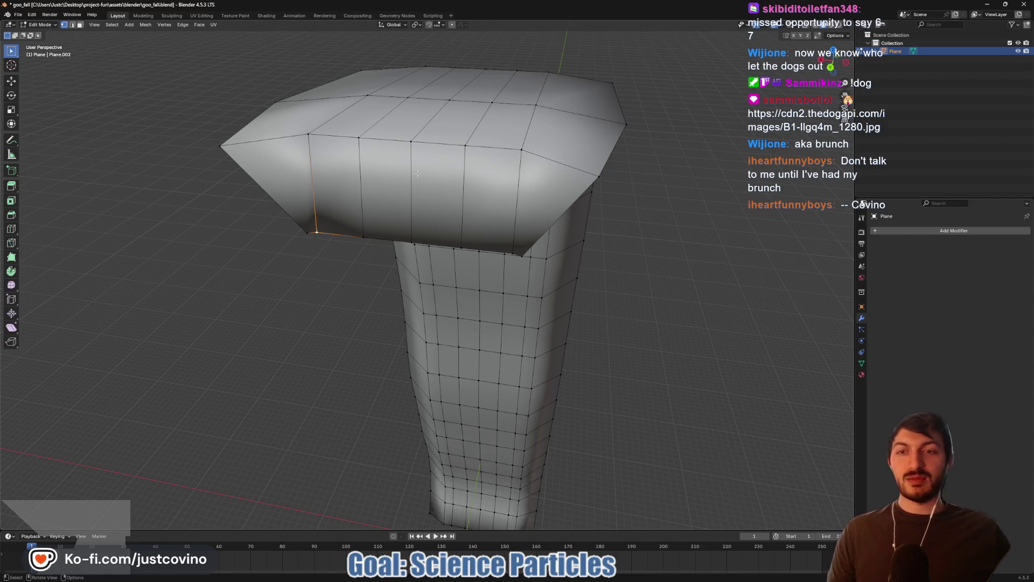
# Vertex-slide the cap's opposite corner vertex along its edge to a factor of 0.390.
pyautogui.moveTo(358, 200); pyautogui.dragTo(458, 159)
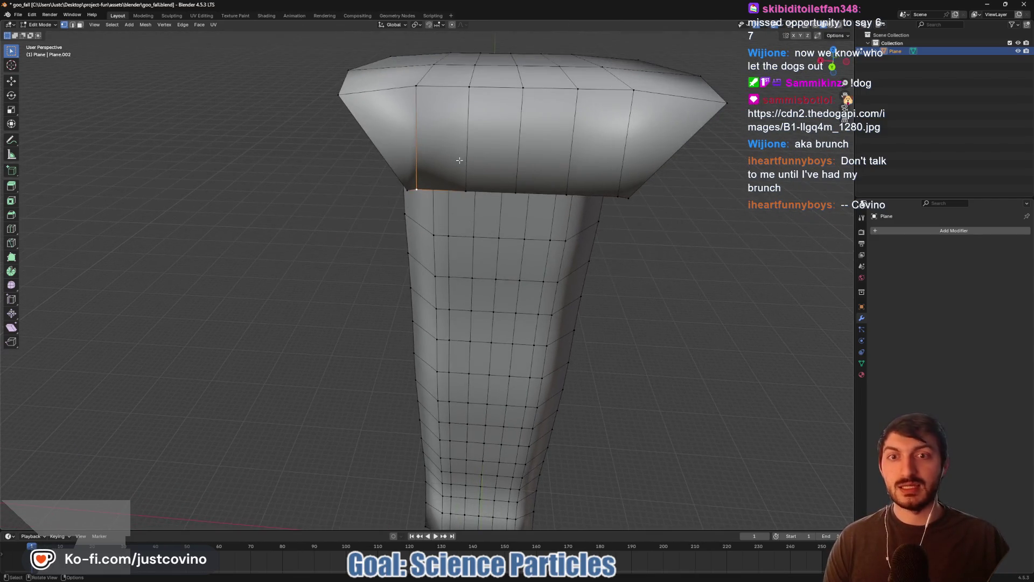
pyautogui.click(339, 94)
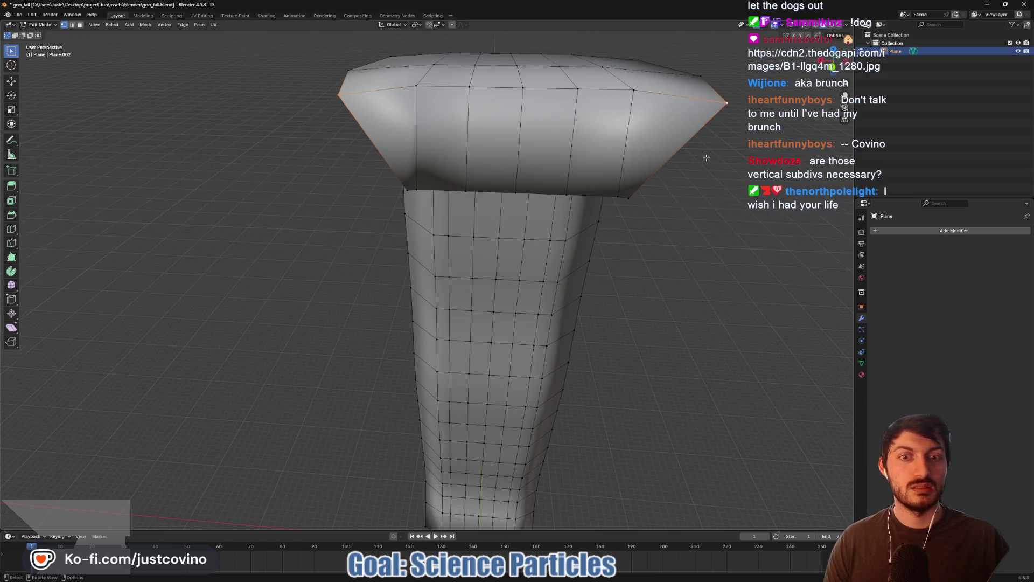
pyautogui.scroll(-8, 706, 158)
pyautogui.scroll(5, 706, 157)
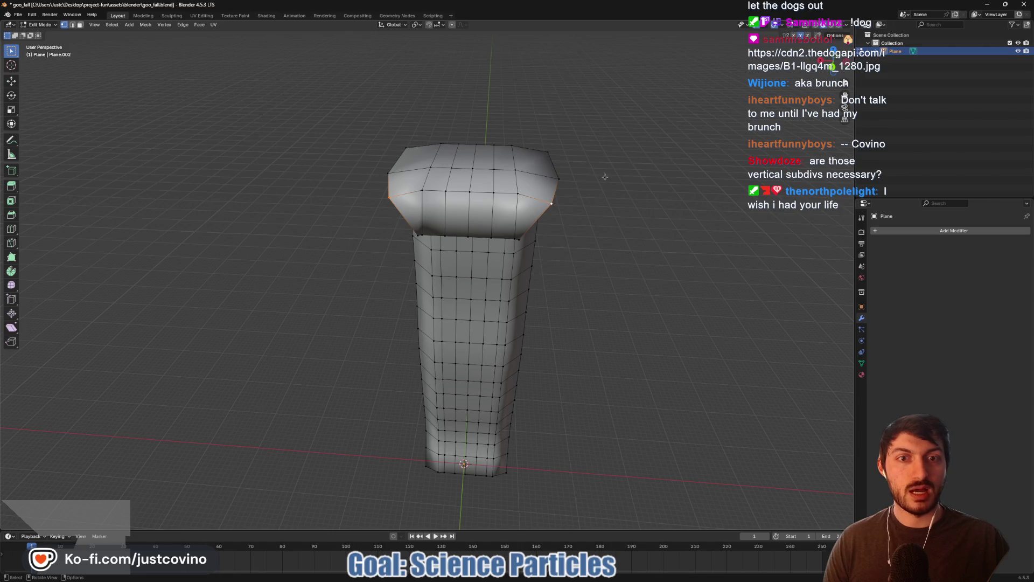
pyautogui.click(554, 203)
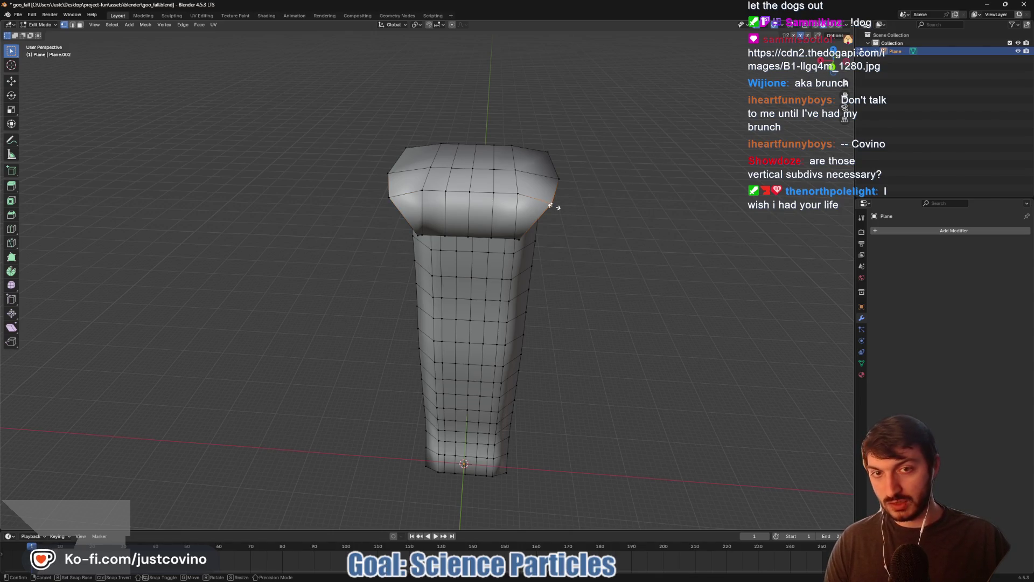
pyautogui.hotkey('shift', 'v')
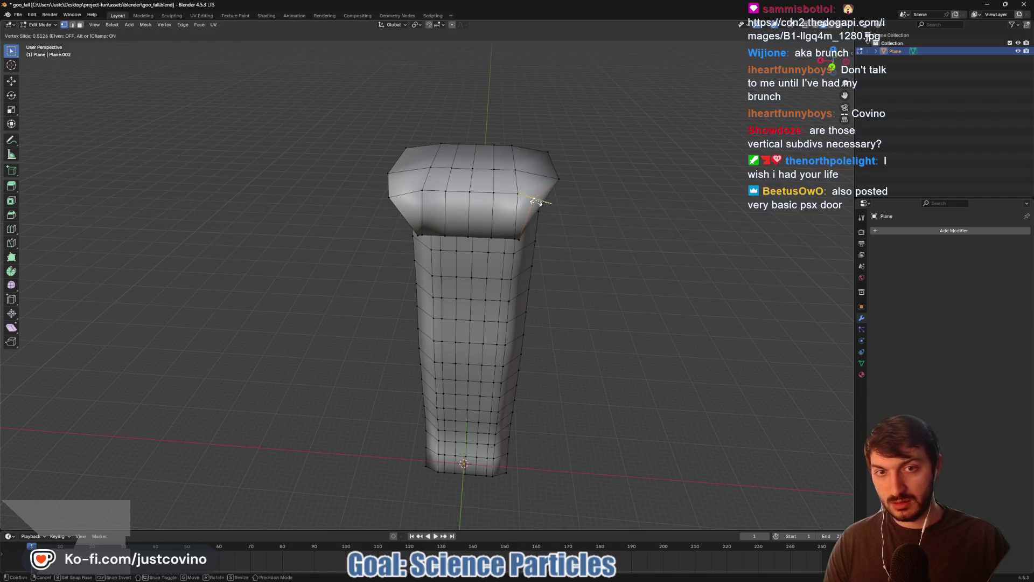
pyautogui.click(401, 197)
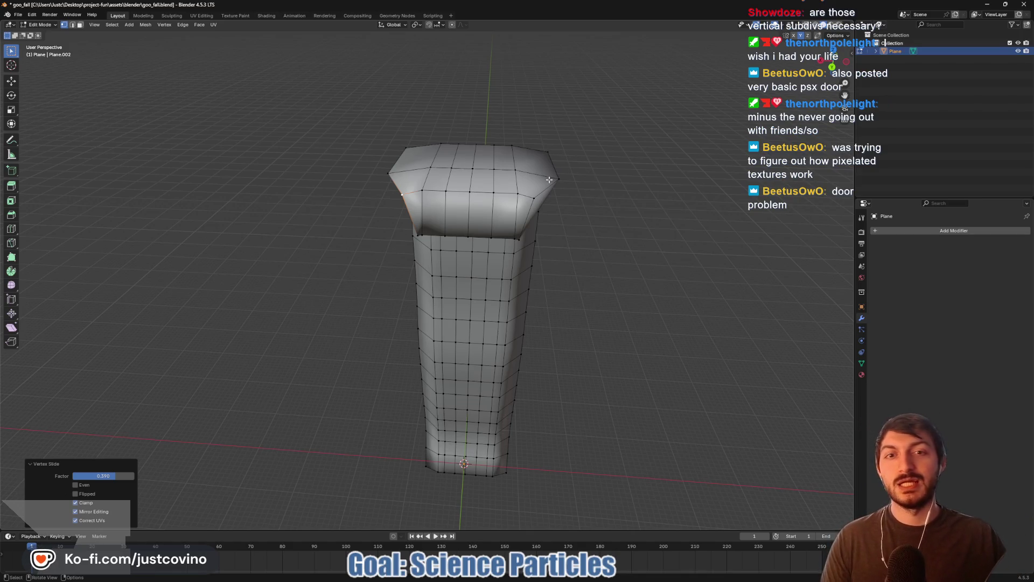
pyautogui.moveTo(612, 189)
pyautogui.mouseDown()
pyautogui.moveTo(529, 200)
pyautogui.moveTo(503, 226)
pyautogui.moveTo(511, 253)
pyautogui.mouseUp()
# Pick a vertex on the top cap and slide it along its edge.
pyautogui.scroll(4, 511, 253)
pyautogui.scroll(-2, 517, 282)
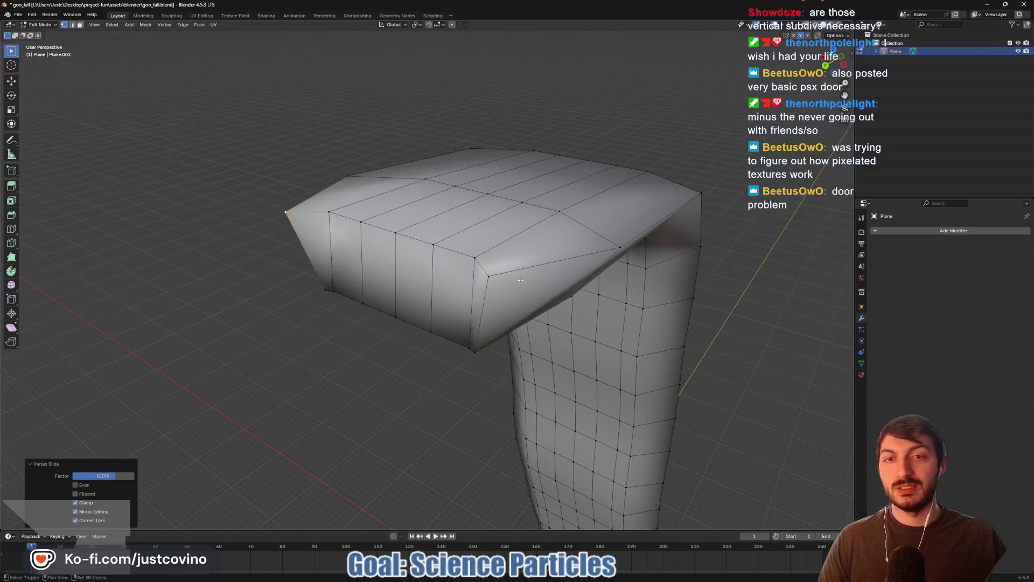
pyautogui.click(618, 248)
pyautogui.moveTo(618, 248)
pyautogui.mouseDown()
pyautogui.moveTo(681, 243)
pyautogui.moveTo(700, 259)
pyautogui.moveTo(681, 242)
pyautogui.mouseUp()
pyautogui.press('g')
pyautogui.press('g')
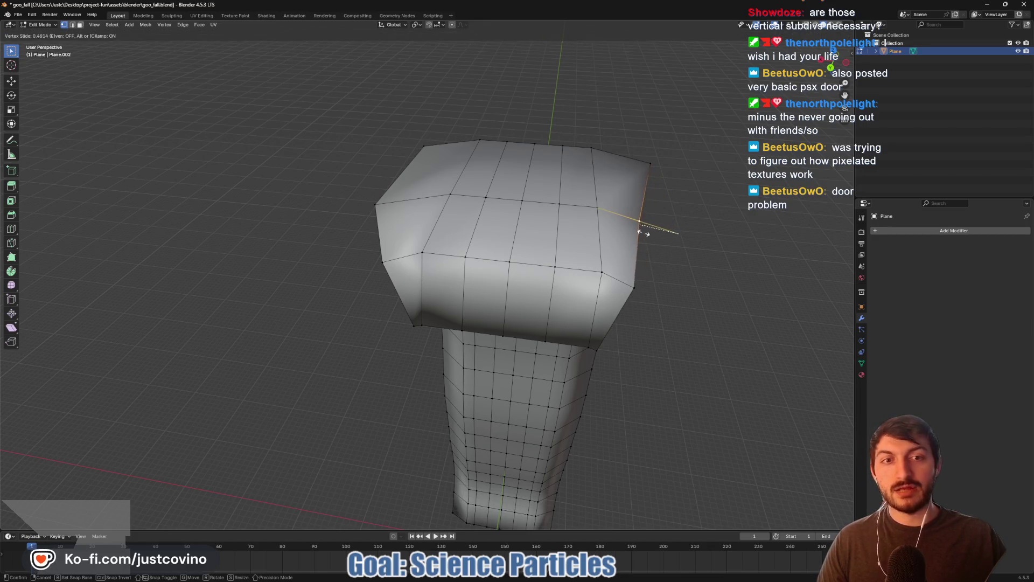
pyautogui.click(638, 231)
# From the other side, slide a cap corner vertex about halfway along its edge (factor 0.449).
pyautogui.moveTo(690, 248); pyautogui.dragTo(685, 244)
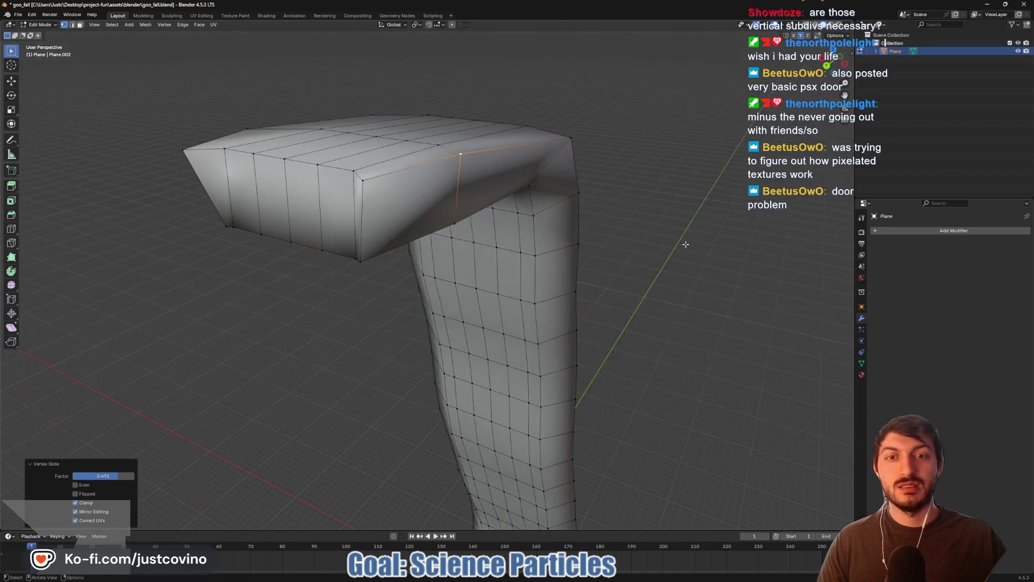
pyautogui.moveTo(464, 231); pyautogui.dragTo(454, 249)
pyautogui.keyDown('shift'); pyautogui.click(454, 250); pyautogui.keyUp('shift')
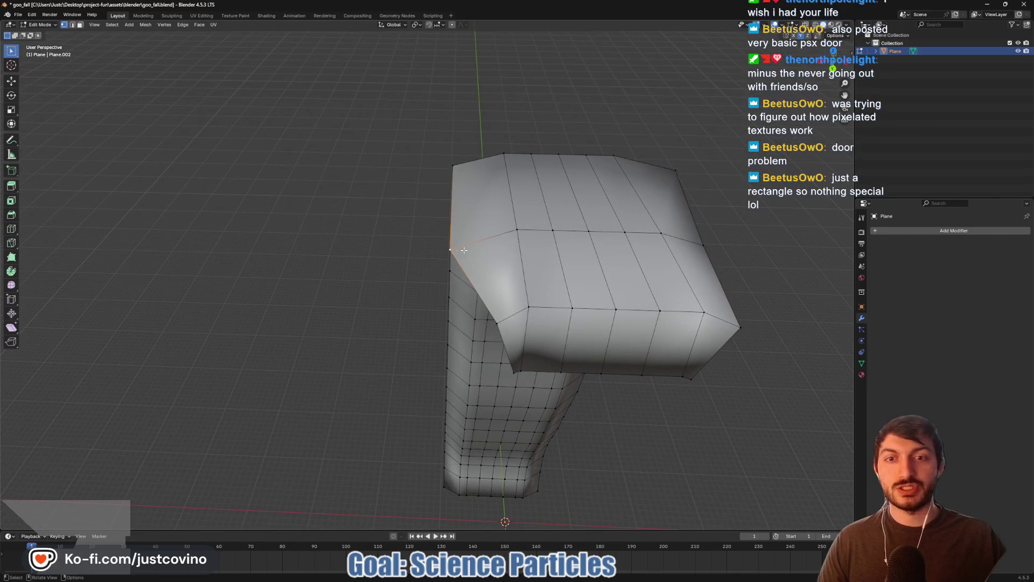
pyautogui.press('g')
pyautogui.press('g')
pyautogui.click(521, 250)
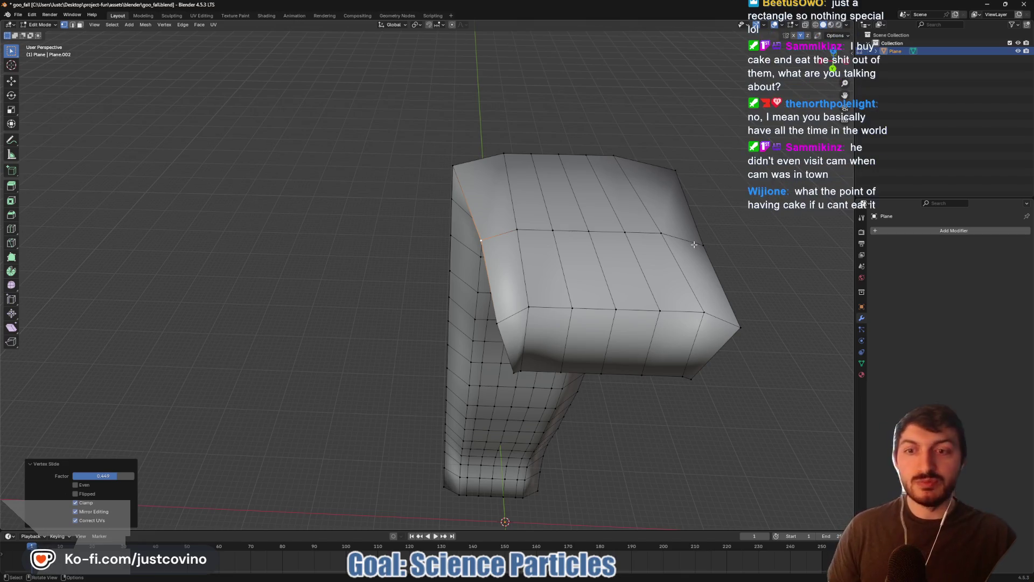
pyautogui.moveTo(724, 204); pyautogui.dragTo(689, 181)
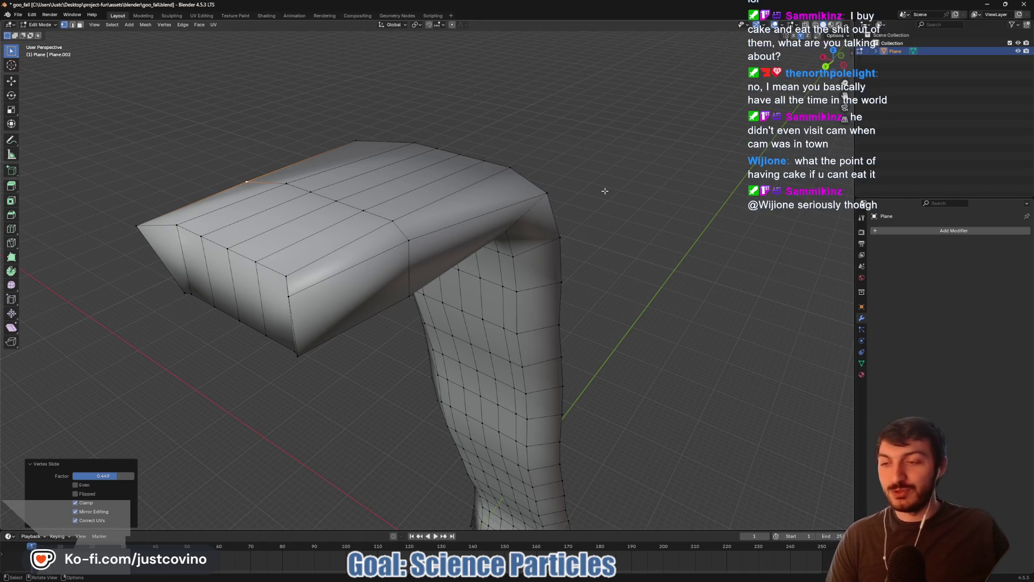
pyautogui.moveTo(655, 99)
pyautogui.mouseDown()
pyautogui.moveTo(657, 173)
pyautogui.moveTo(774, 243)
pyautogui.moveTo(656, 99)
pyautogui.mouseUp()
pyautogui.moveTo(728, 154); pyautogui.dragTo(508, 152)
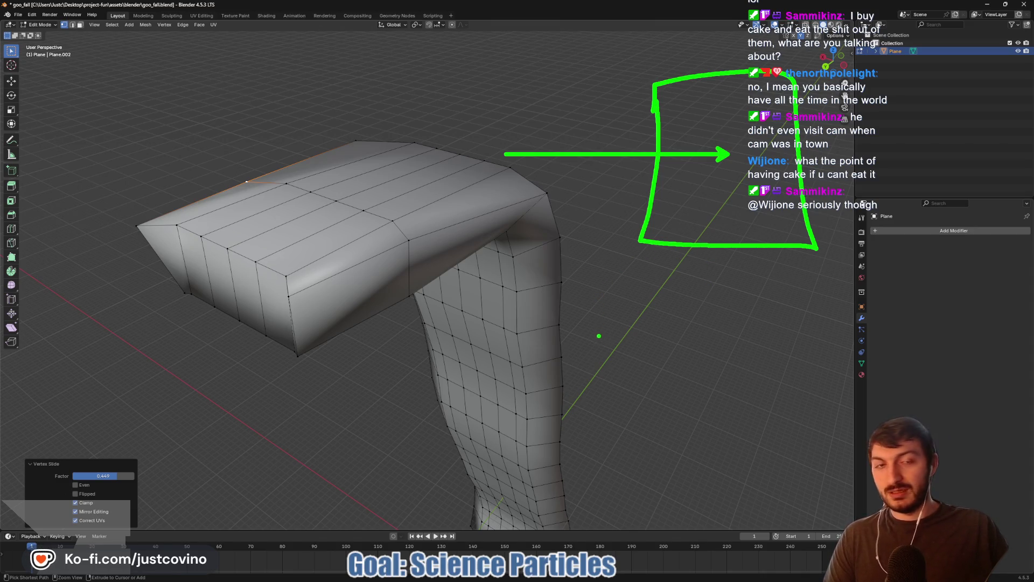
pyautogui.moveTo(124, 136)
pyautogui.mouseDown()
pyautogui.moveTo(75, 262)
pyautogui.moveTo(129, 128)
pyautogui.moveTo(105, 134)
pyautogui.mouseUp()
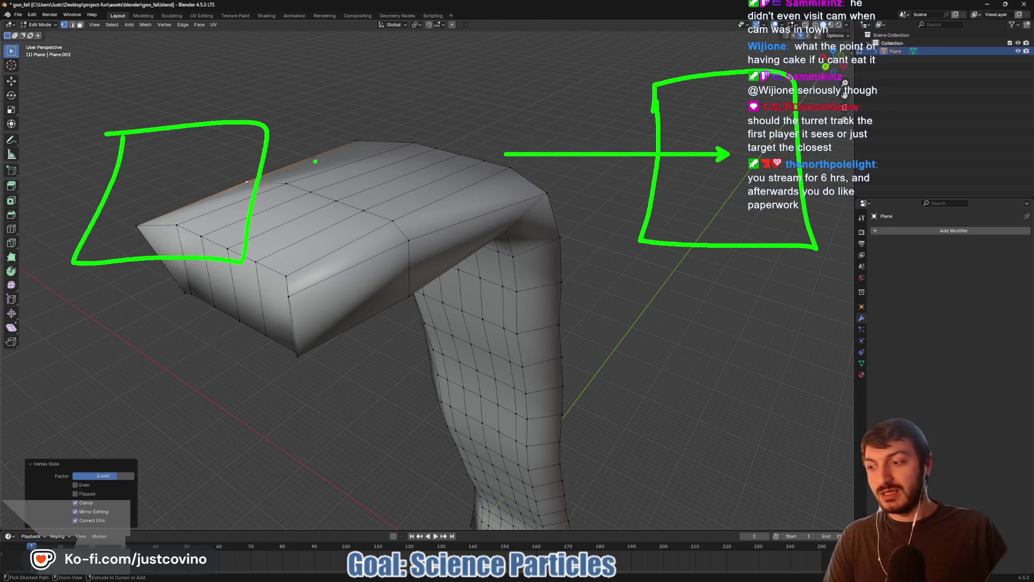
pyautogui.moveTo(186, 219)
pyautogui.mouseDown()
pyautogui.moveTo(336, 312)
pyautogui.moveTo(344, 349)
pyautogui.mouseUp()
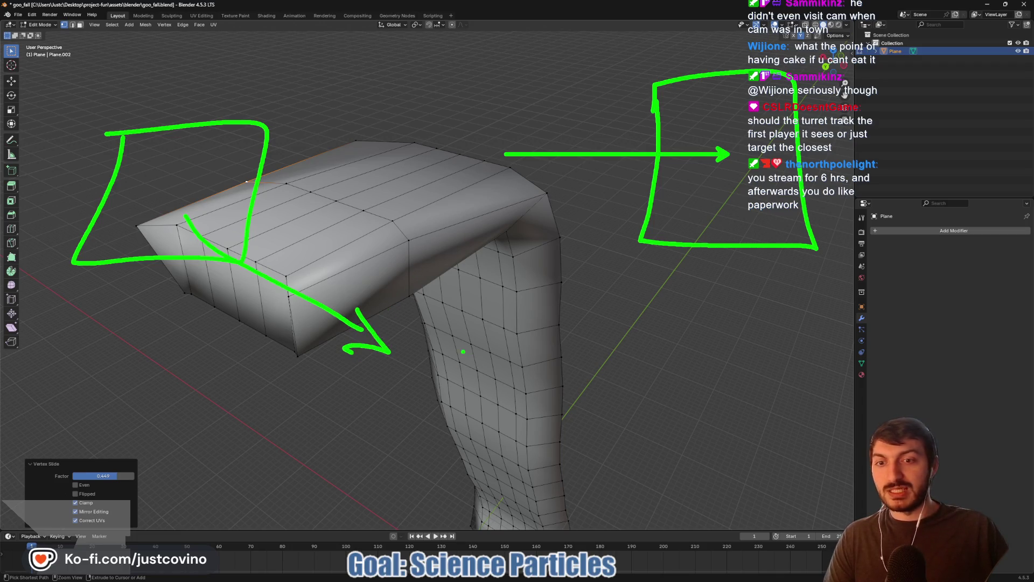
pyautogui.moveTo(400, 241); pyautogui.dragTo(595, 535)
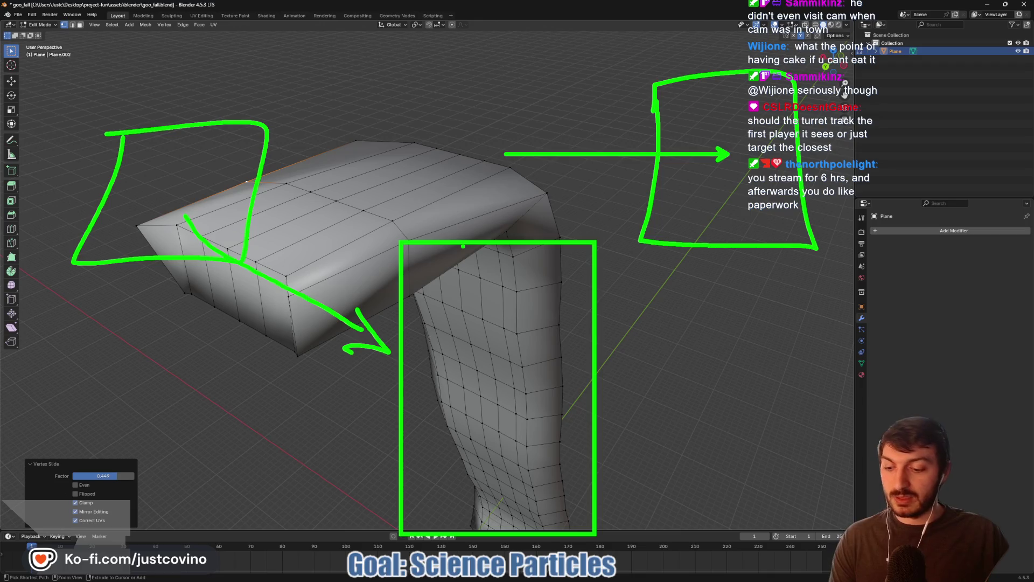
pyautogui.press('Escape')
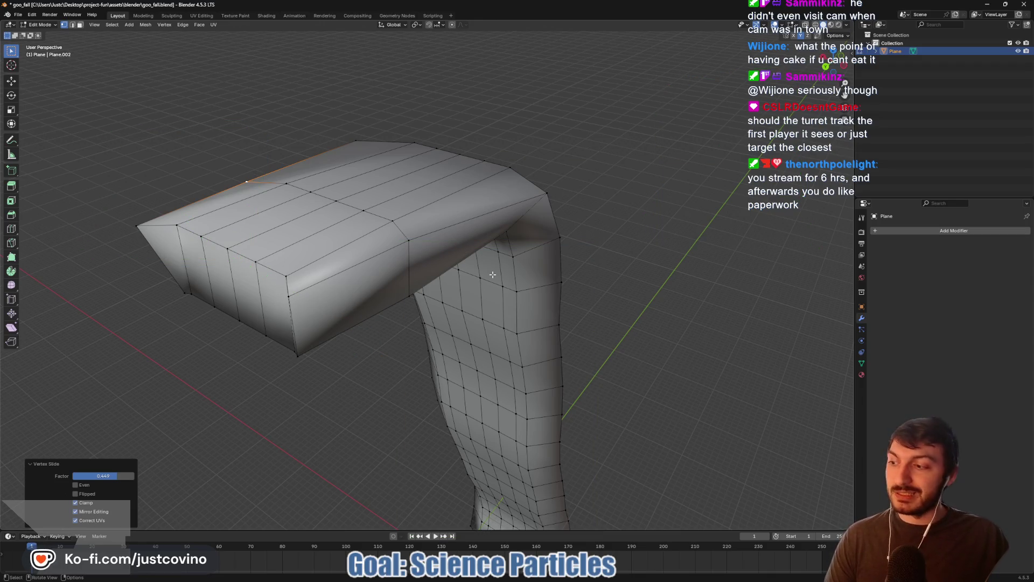
pyautogui.press('KP_4')
pyautogui.press('KP_4')
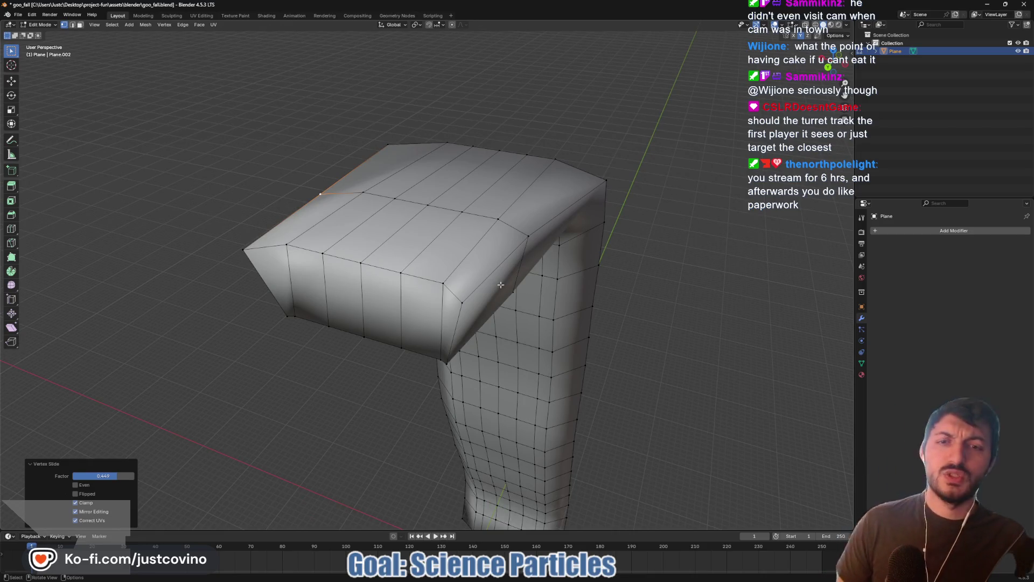
pyautogui.press('KP_6')
pyautogui.press('KP_6')
pyautogui.press('KP_6')
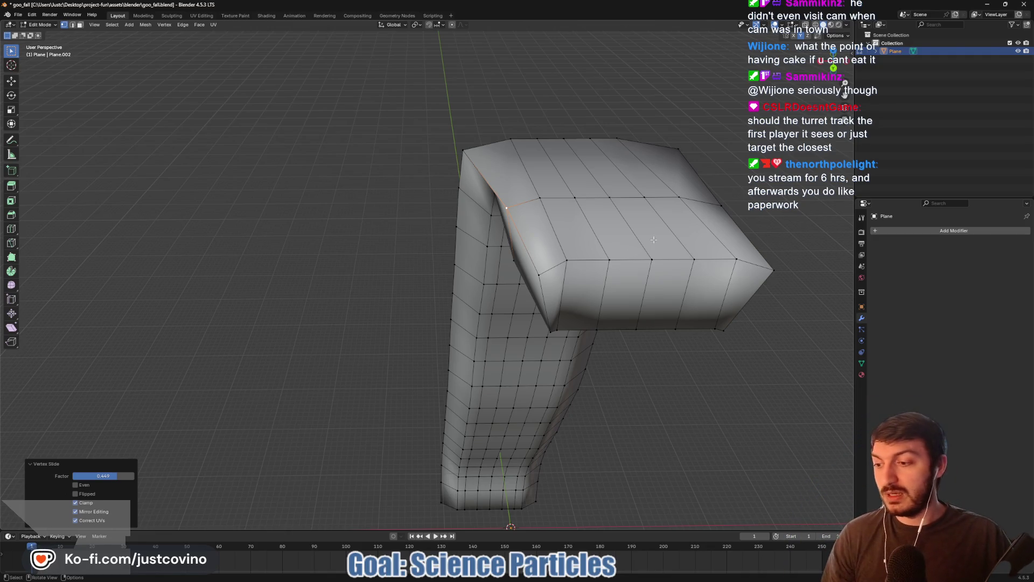
pyautogui.moveTo(641, 248)
pyautogui.mouseDown()
pyautogui.moveTo(575, 206)
pyautogui.moveTo(640, 228)
pyautogui.moveTo(680, 226)
pyautogui.mouseUp()
# Zoom in on the cap and sketch two tall annotation boxes on the left of the viewport.
pyautogui.scroll(1, 631, 220)
pyautogui.scroll(1, 636, 229)
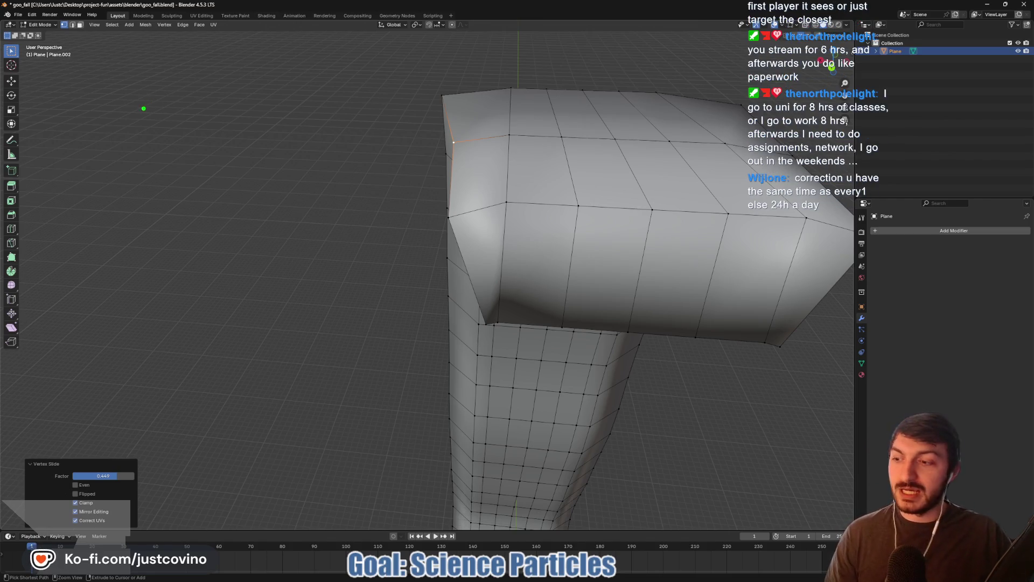
pyautogui.moveTo(115, 89); pyautogui.dragTo(591, 173)
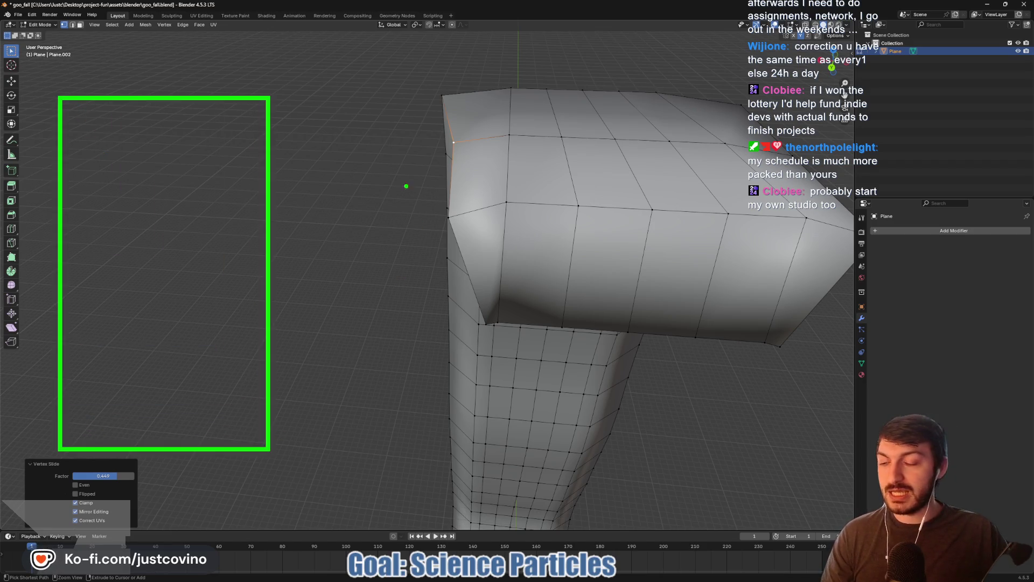
pyautogui.moveTo(291, 96)
pyautogui.mouseDown()
pyautogui.moveTo(454, 324)
pyautogui.moveTo(493, 450)
pyautogui.mouseUp()
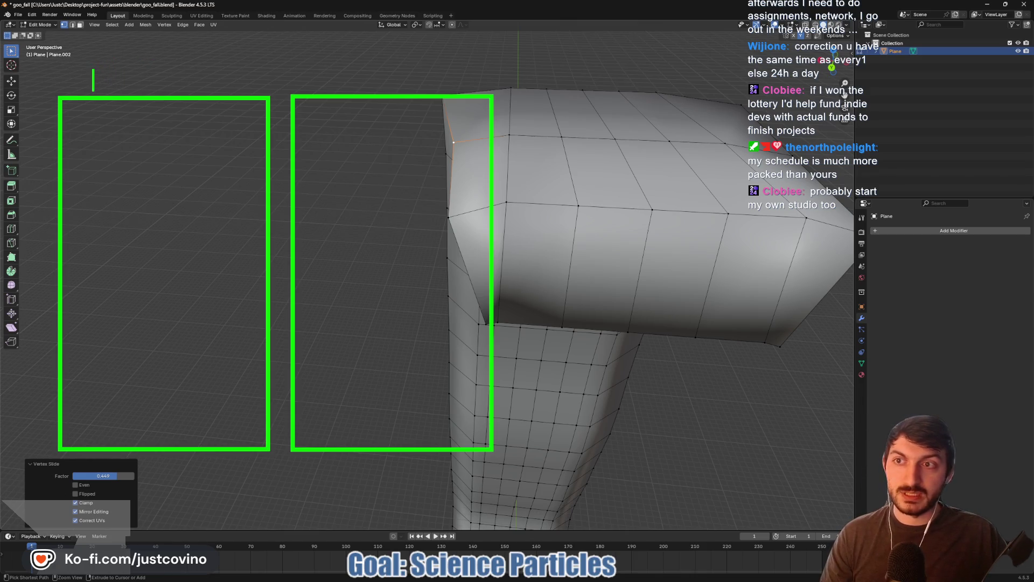
# Label the two sketched boxes 'Manager' and 'Maker'.
pyautogui.write('Manager')
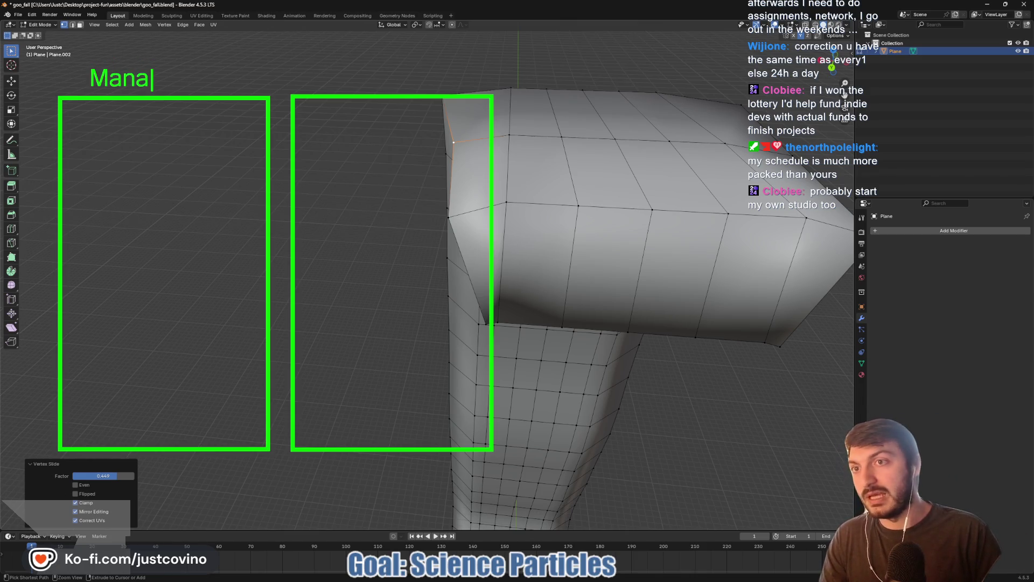
pyautogui.click(328, 78)
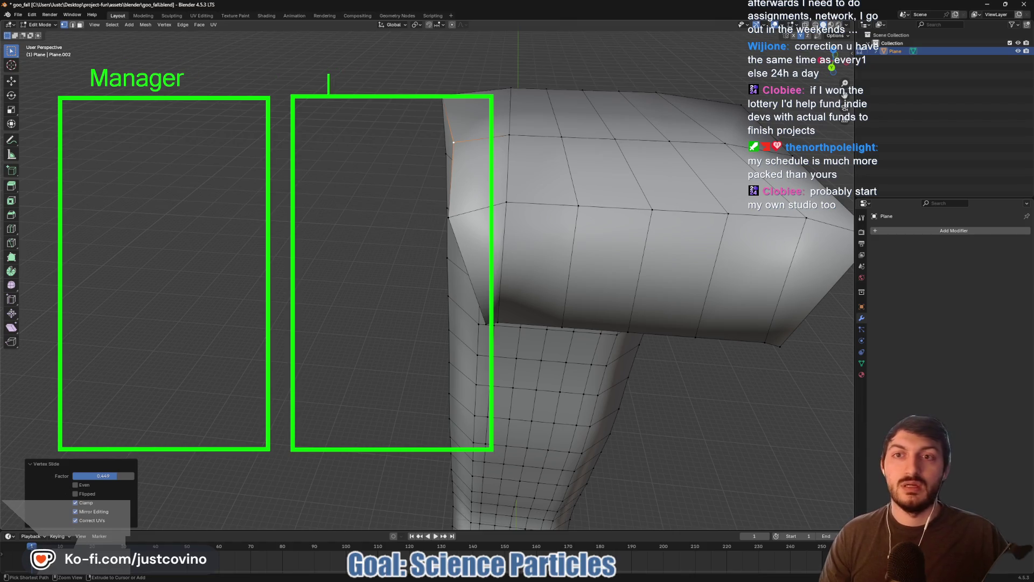
pyautogui.write('Maker')
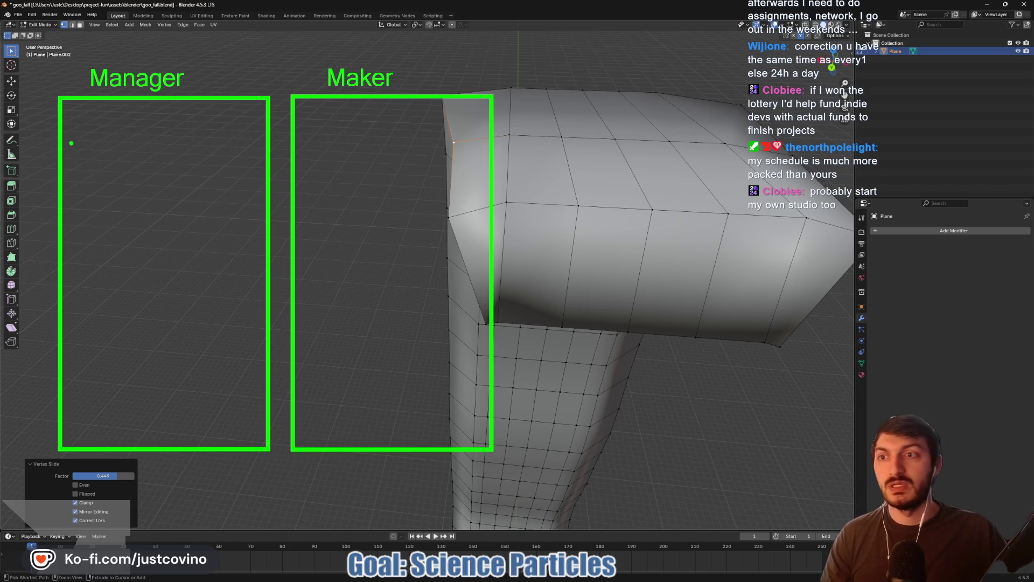
# Draw eight horizontal divider lines across the Manager box to split it into rows.
pyautogui.moveTo(62, 124); pyautogui.dragTo(270, 124)
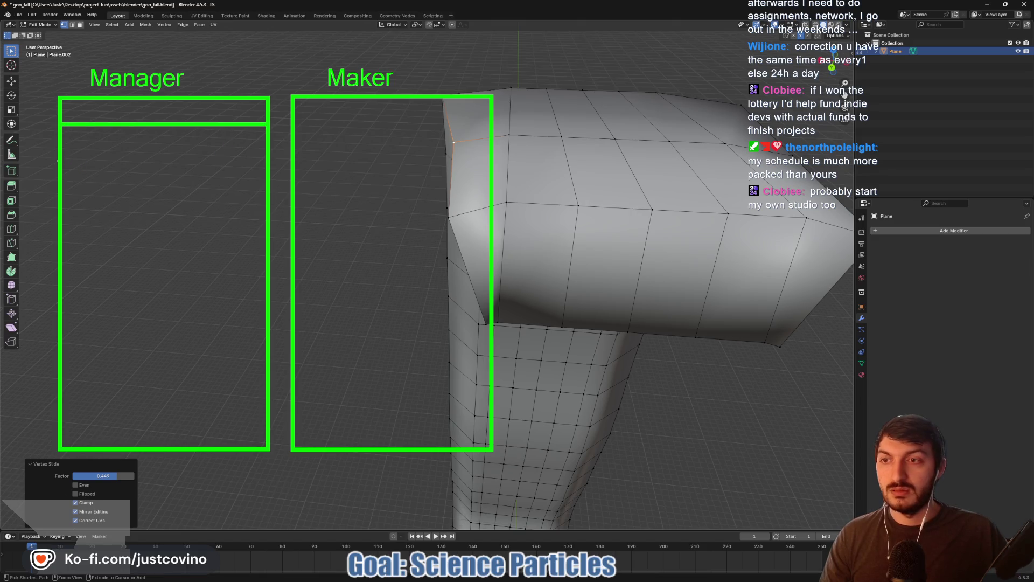
pyautogui.moveTo(85, 155); pyautogui.dragTo(268, 151)
pyautogui.moveTo(60, 182); pyautogui.dragTo(271, 182)
pyautogui.moveTo(60, 221); pyautogui.dragTo(270, 222)
pyautogui.moveTo(65, 255); pyautogui.dragTo(270, 254)
pyautogui.moveTo(59, 296); pyautogui.dragTo(268, 295)
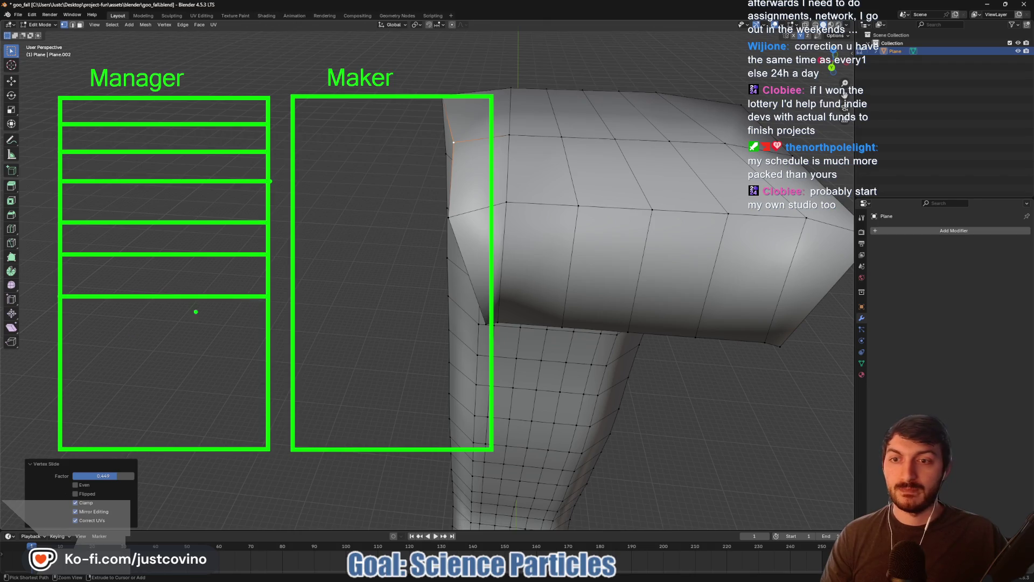
pyautogui.moveTo(59, 336); pyautogui.dragTo(269, 336)
pyautogui.moveTo(61, 401); pyautogui.dragTo(268, 402)
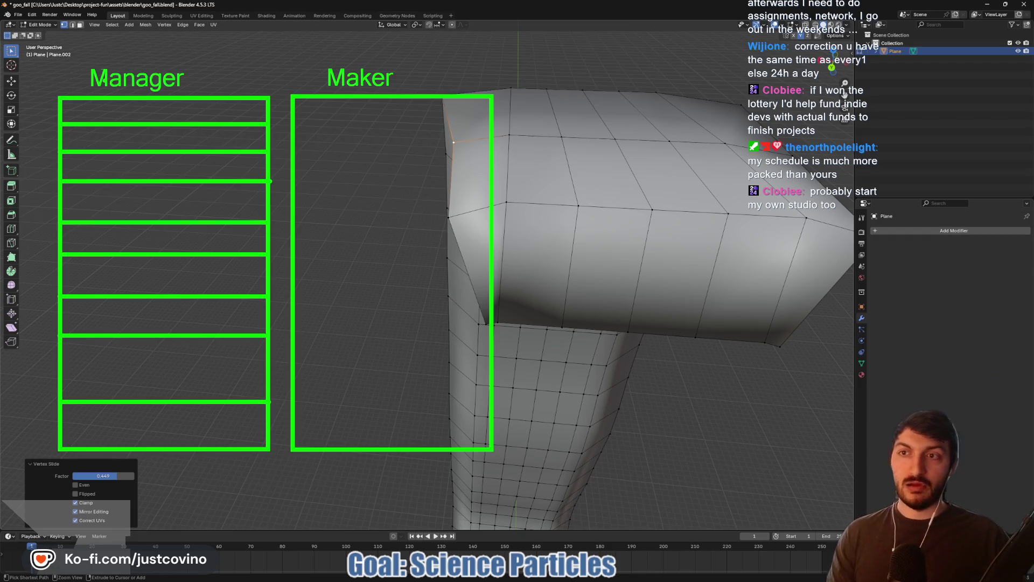
# Add a bracket beside Manager, an inner panel and top and bottom strips in Maker, and a linking arrow.
pyautogui.moveTo(28, 81)
pyautogui.mouseDown()
pyautogui.moveTo(26, 458)
pyautogui.moveTo(115, 478)
pyautogui.mouseUp()
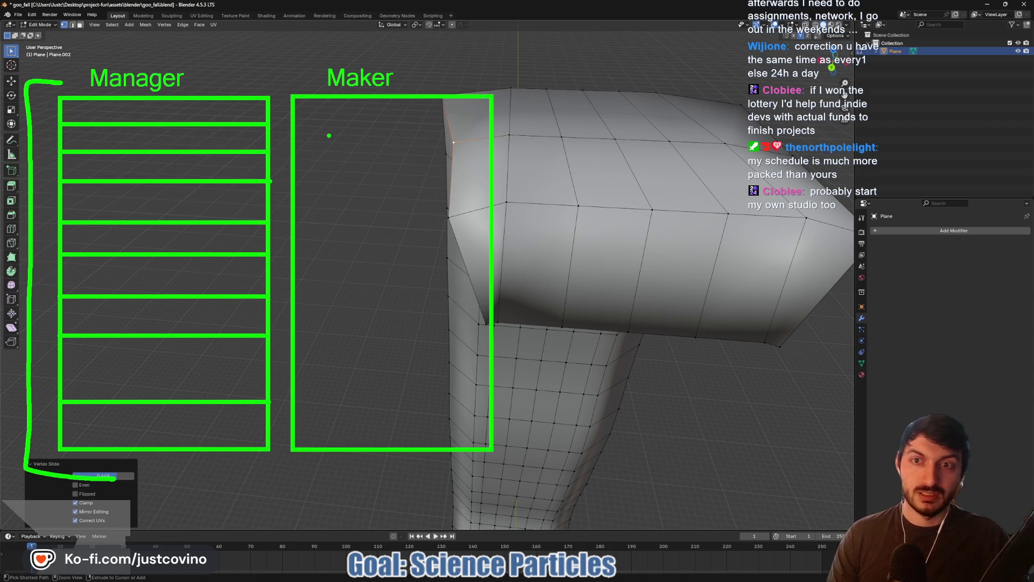
pyautogui.moveTo(301, 113)
pyautogui.mouseDown()
pyautogui.moveTo(361, 245)
pyautogui.moveTo(459, 404)
pyautogui.moveTo(482, 423)
pyautogui.mouseUp()
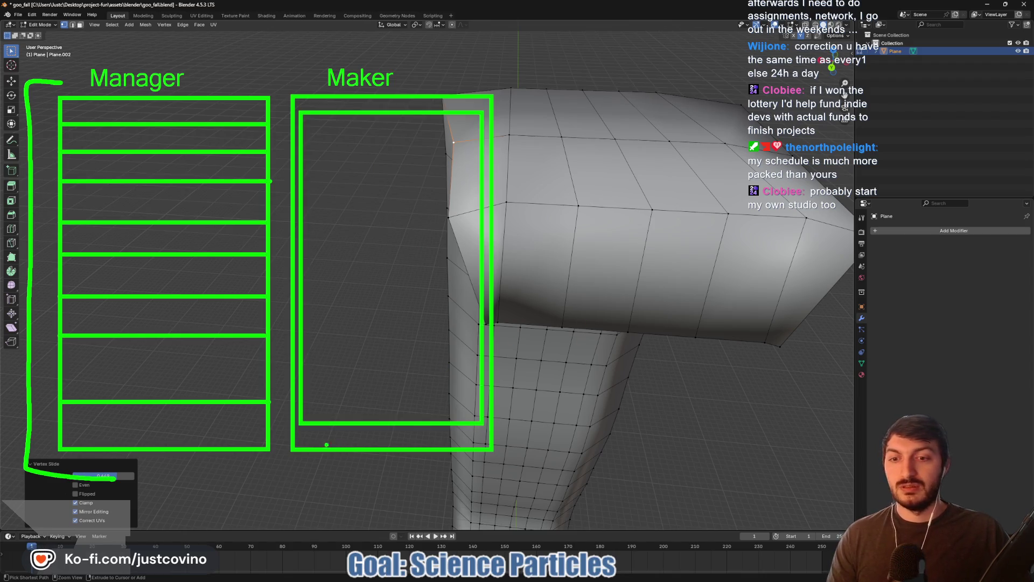
pyautogui.moveTo(305, 434); pyautogui.dragTo(474, 444)
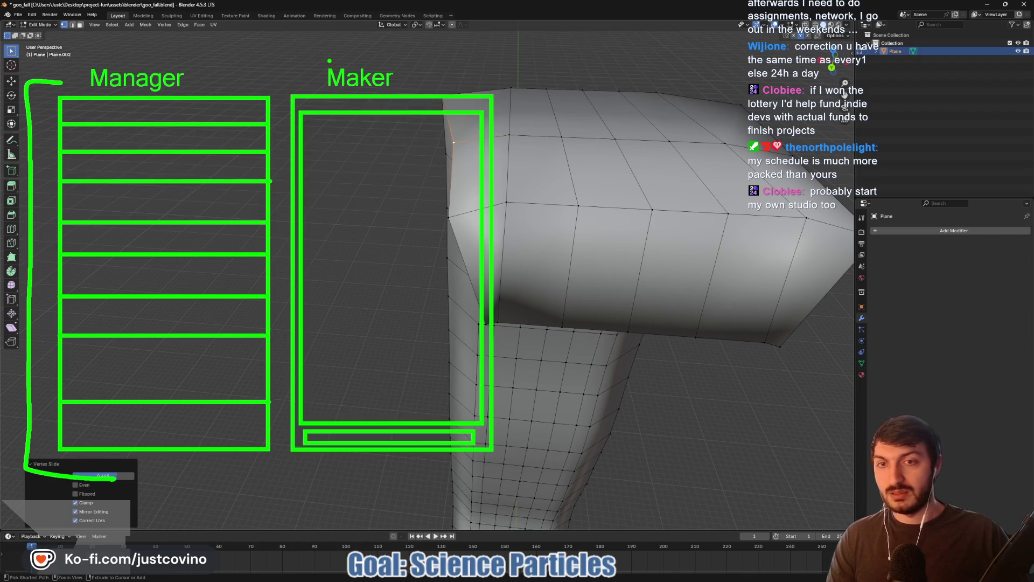
pyautogui.moveTo(347, 106); pyautogui.dragTo(464, 109)
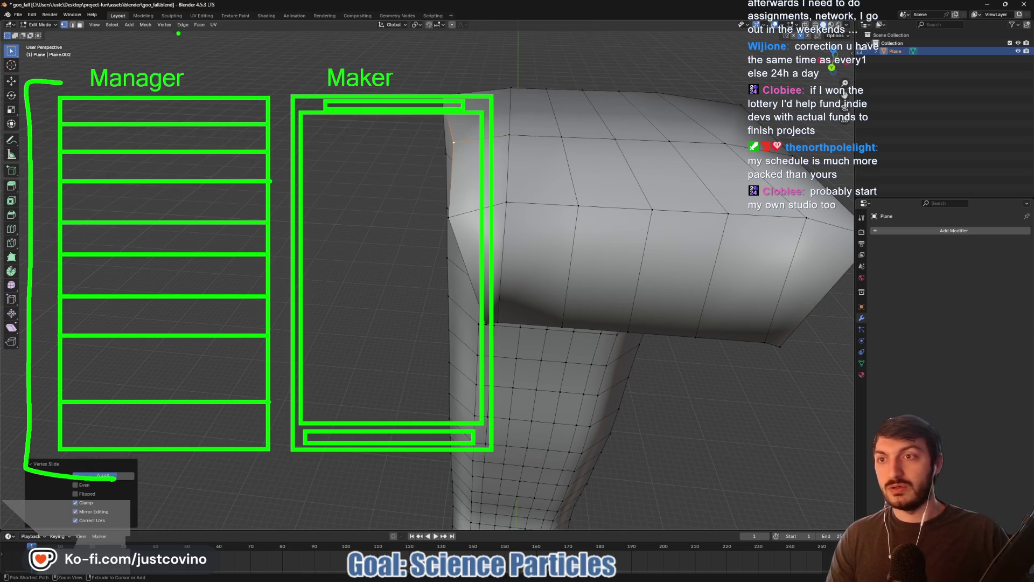
pyautogui.moveTo(251, 45)
pyautogui.mouseDown()
pyautogui.moveTo(315, 68)
pyautogui.moveTo(210, 68)
pyautogui.mouseUp()
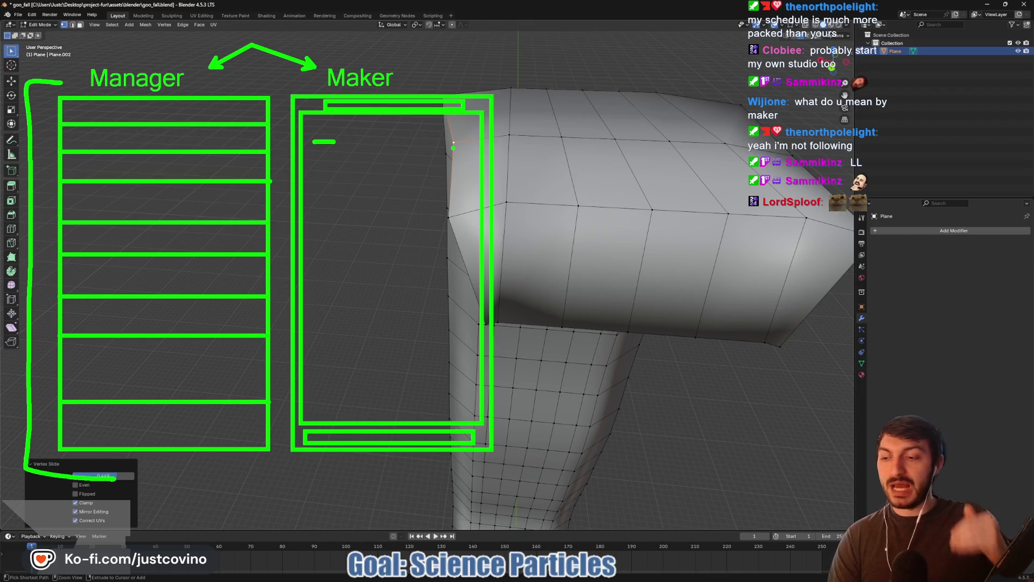
# Erase the Manager/Maker drawing so the goo-fall cap and gridded column show again.
pyautogui.press('Escape')
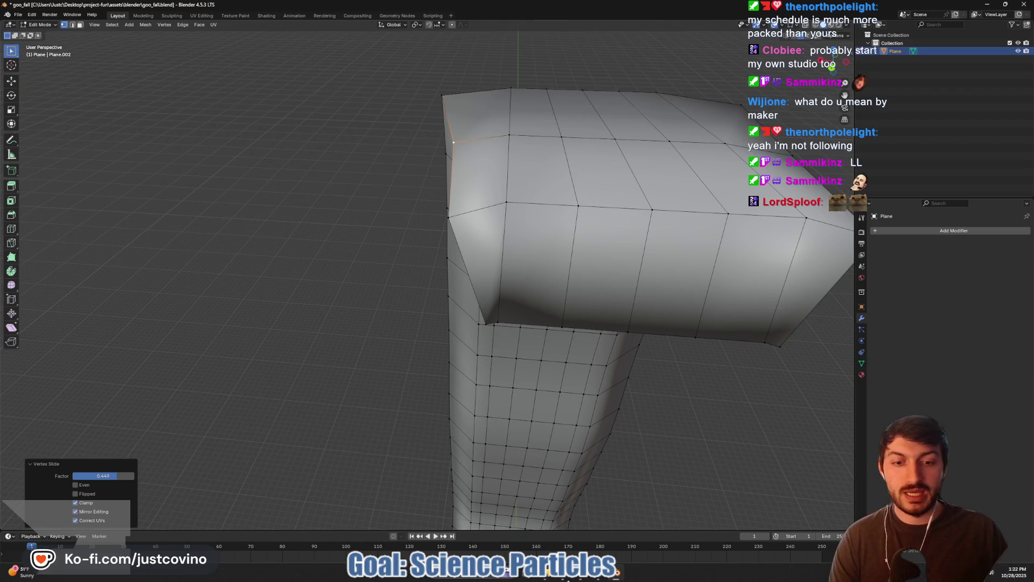
# Bring Godot forward and open the player scene's player.gd script, scrolled to line 1.
pyautogui.click(598, 579)
pyautogui.click(262, 35)
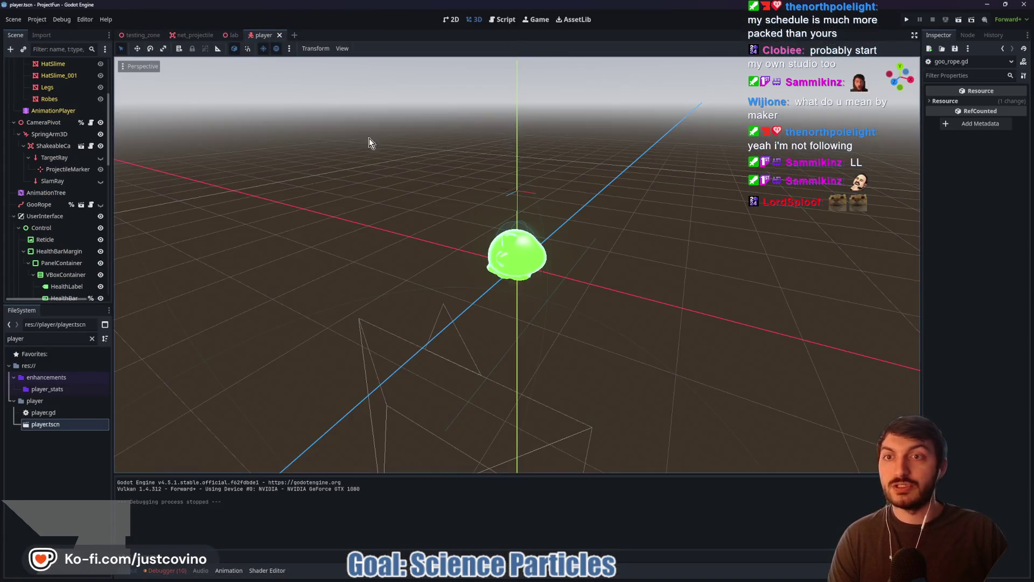
pyautogui.click(505, 19)
pyautogui.scroll(8, 410, 215)
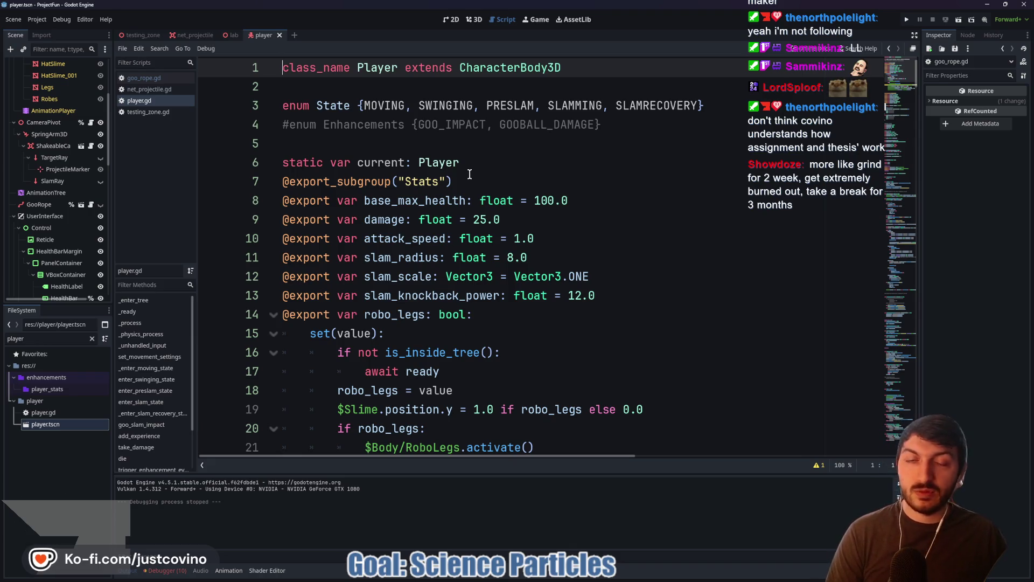
pyautogui.click(473, 143)
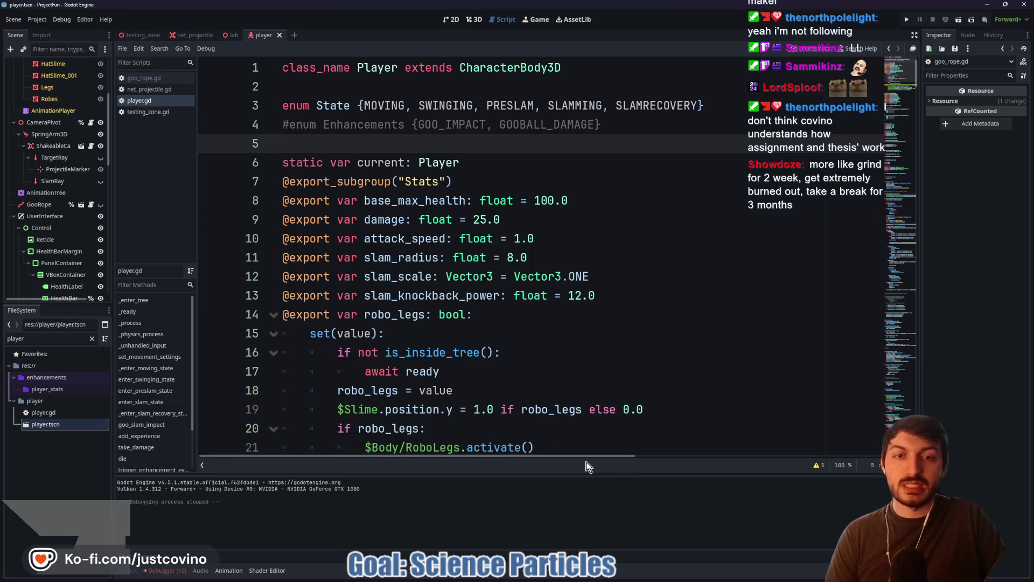
pyautogui.moveTo(619, 576)
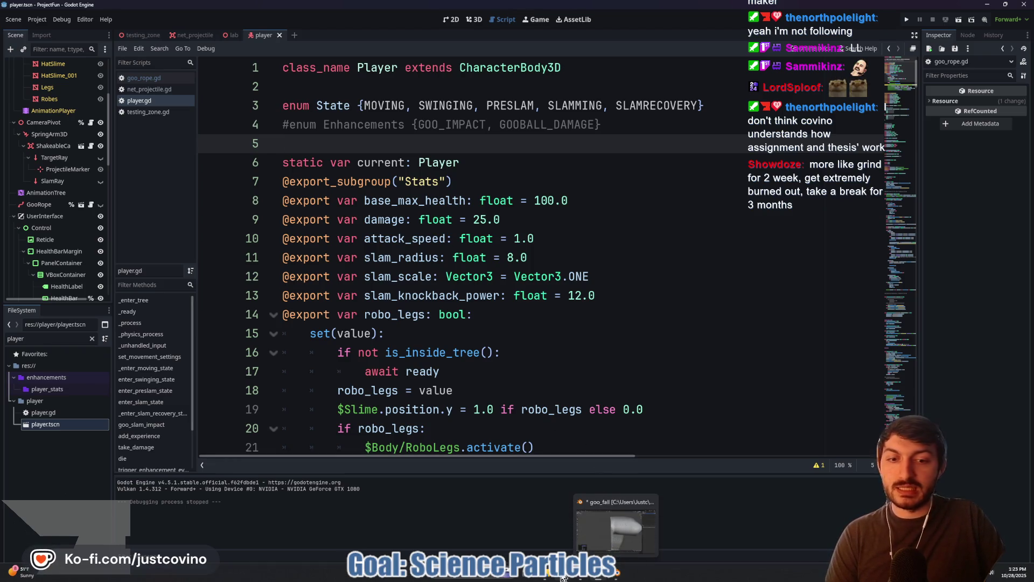
pyautogui.moveTo(563, 574)
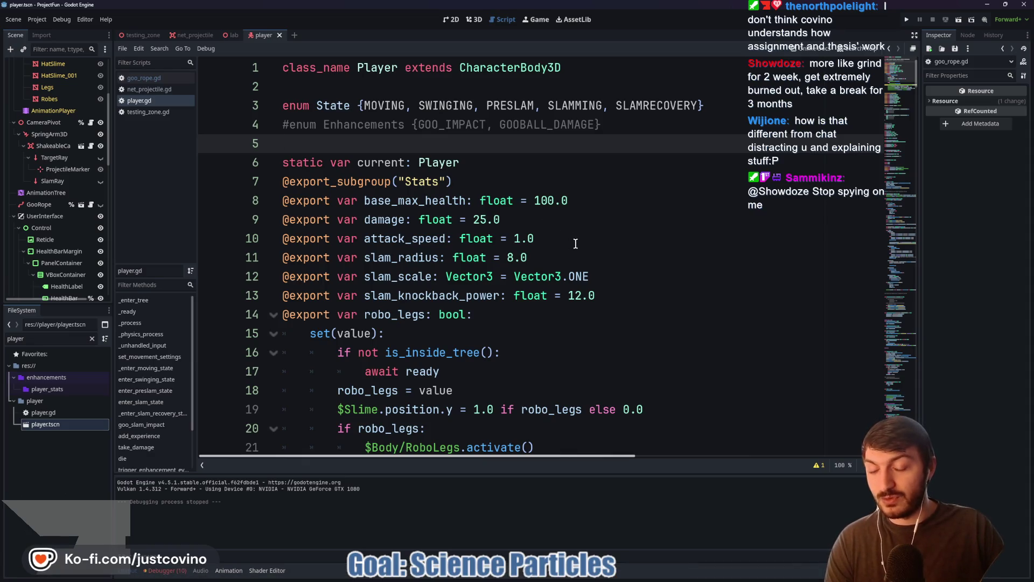
pyautogui.moveTo(580, 148)
pyautogui.mouseDown()
pyautogui.moveTo(706, 374)
pyautogui.moveTo(764, 515)
pyautogui.mouseUp()
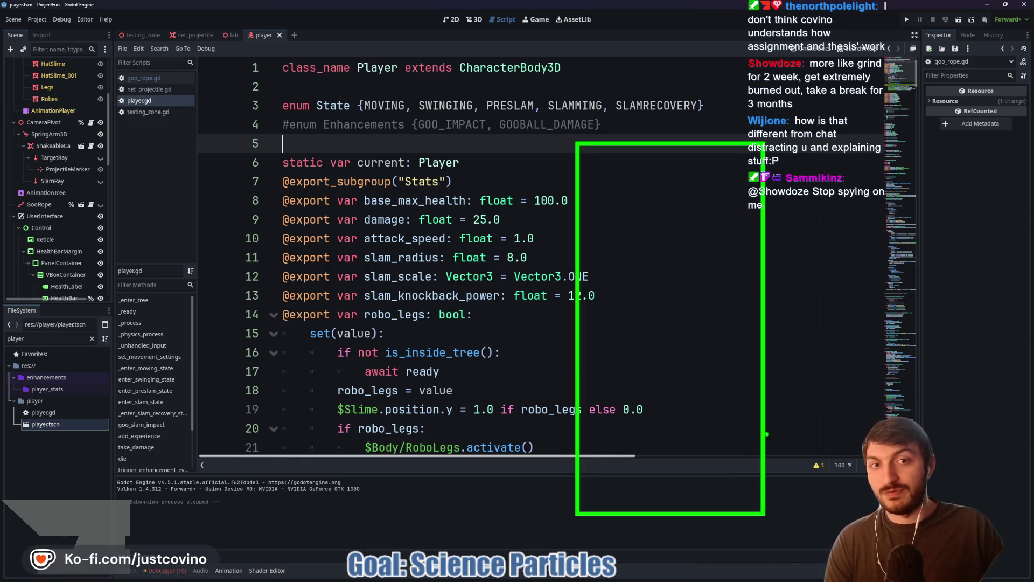
pyautogui.moveTo(595, 124); pyautogui.dragTo(619, 108)
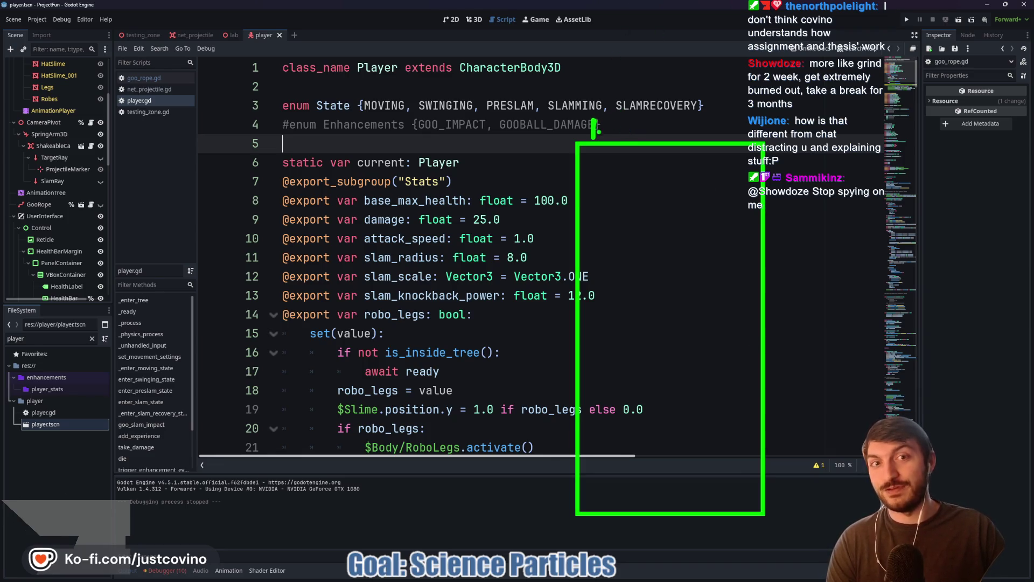
pyautogui.moveTo(593, 119)
pyautogui.mouseDown()
pyautogui.moveTo(610, 112)
pyautogui.moveTo(623, 139)
pyautogui.moveTo(646, 141)
pyautogui.moveTo(724, 126)
pyautogui.mouseUp()
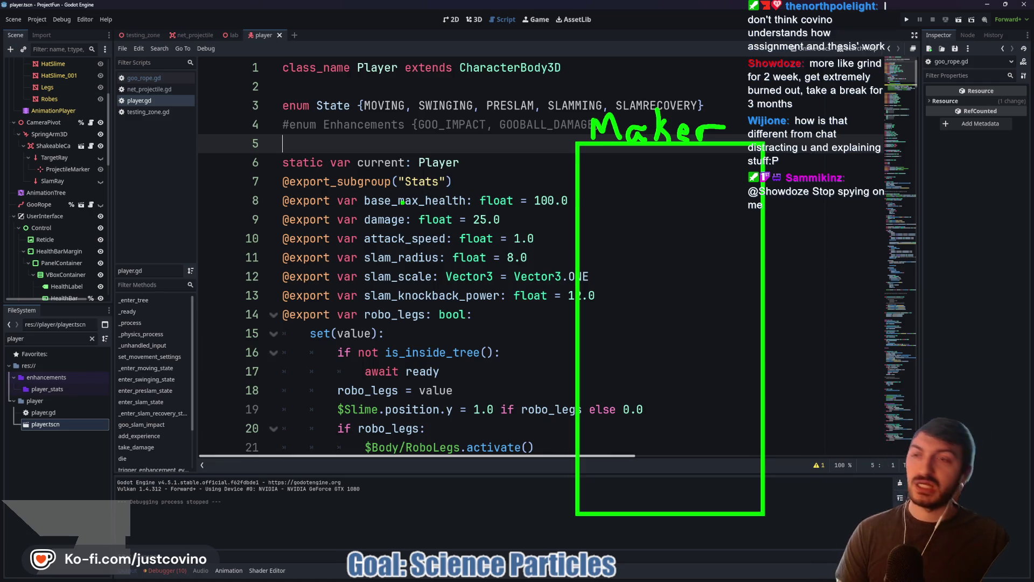
pyautogui.moveTo(595, 185); pyautogui.dragTo(616, 187)
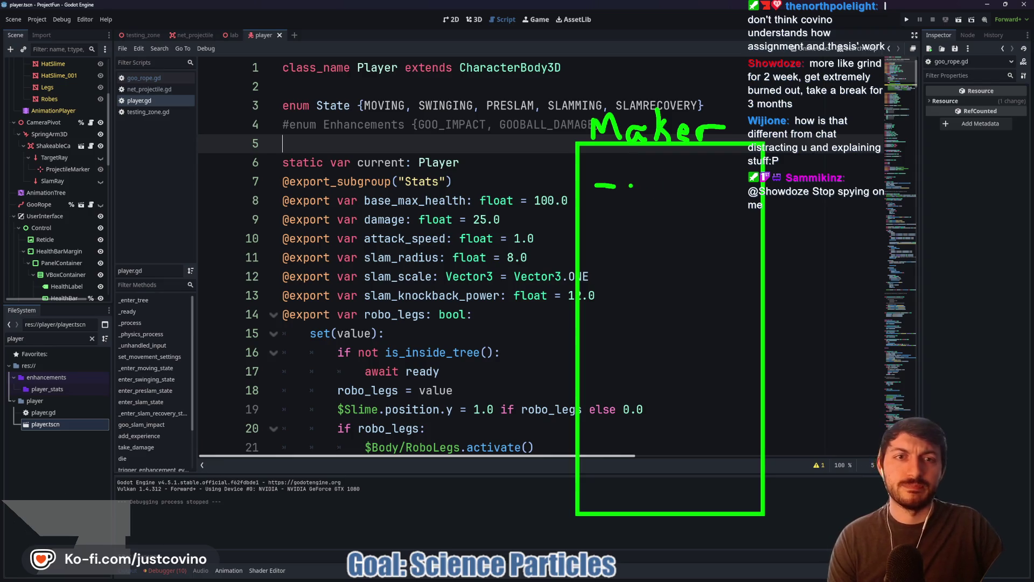
pyautogui.moveTo(674, 158)
pyautogui.mouseDown()
pyautogui.moveTo(654, 406)
pyautogui.moveTo(664, 286)
pyautogui.mouseUp()
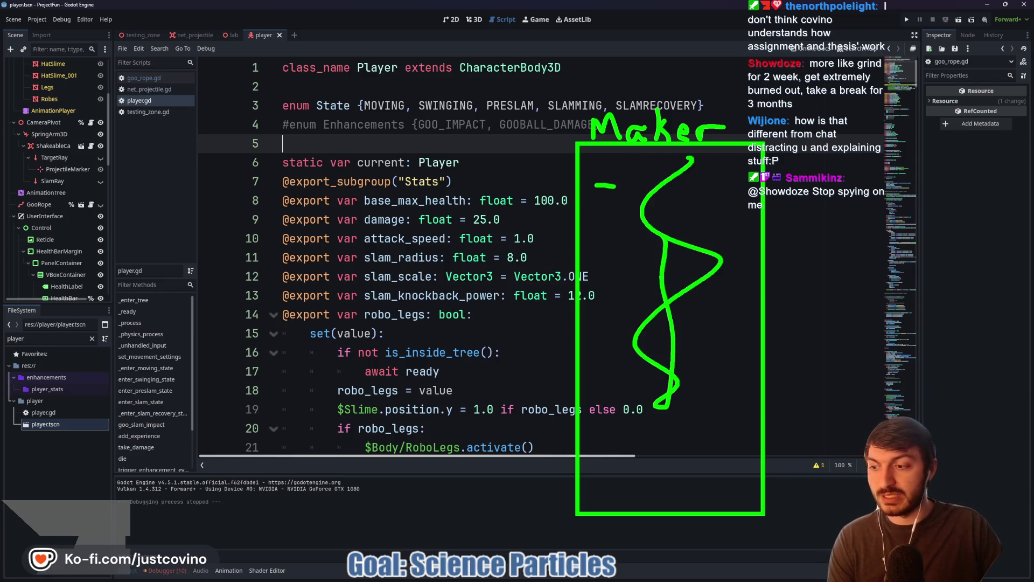
pyautogui.press('Escape')
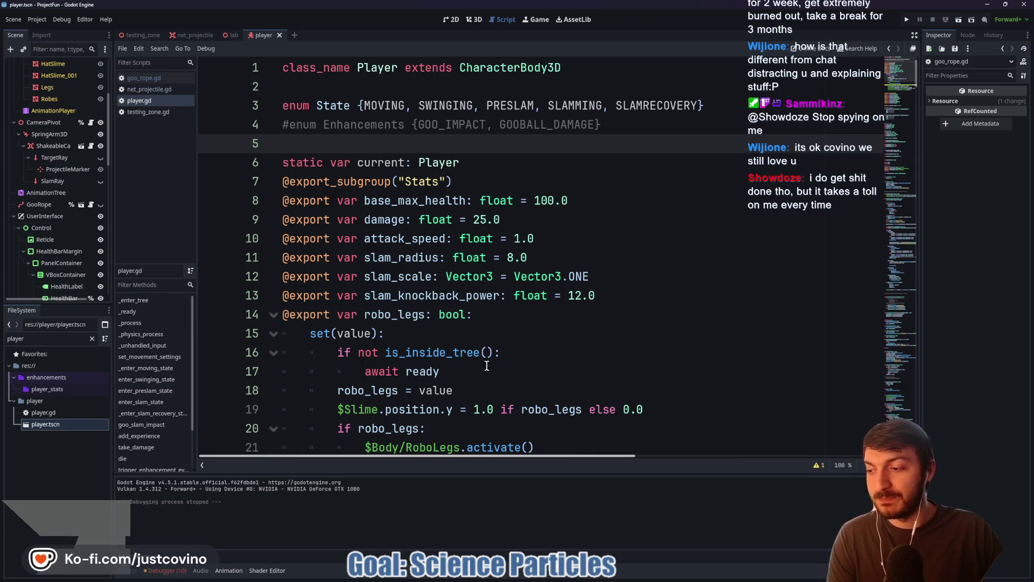
pyautogui.click(520, 334)
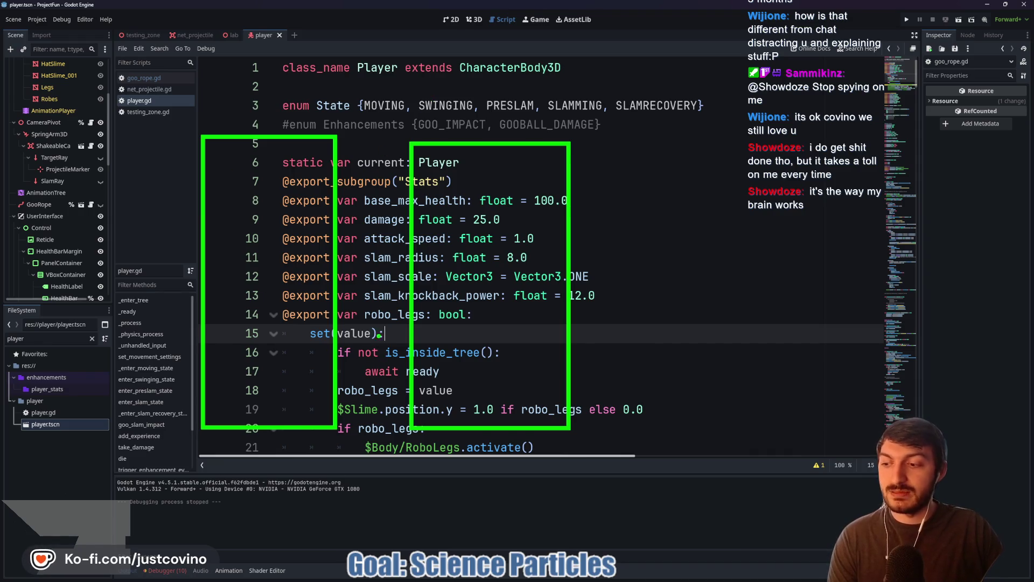
pyautogui.press('Escape')
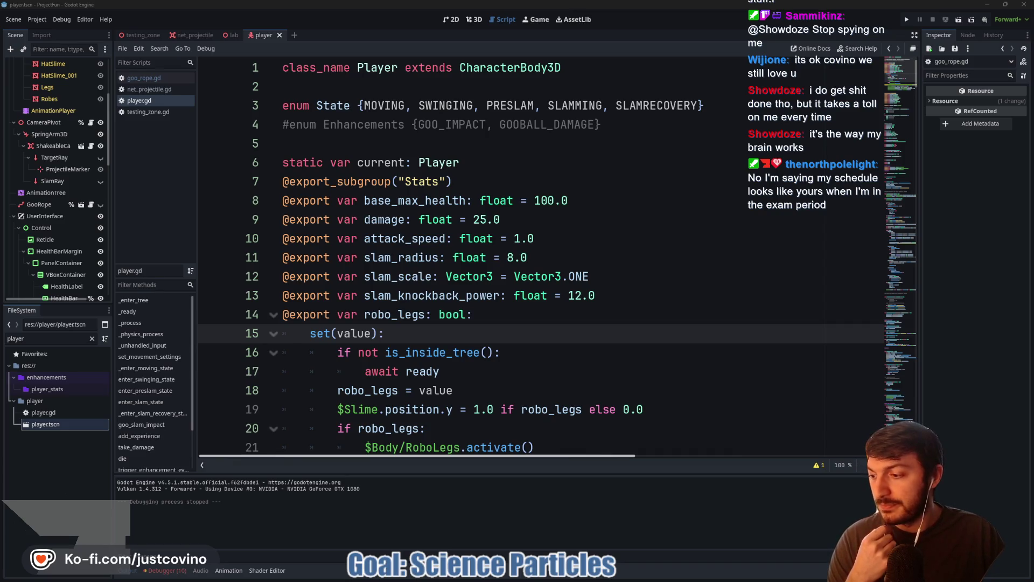
# Move the caret from line 10 to empty line 5, then save the player scene.
pyautogui.click(537, 235)
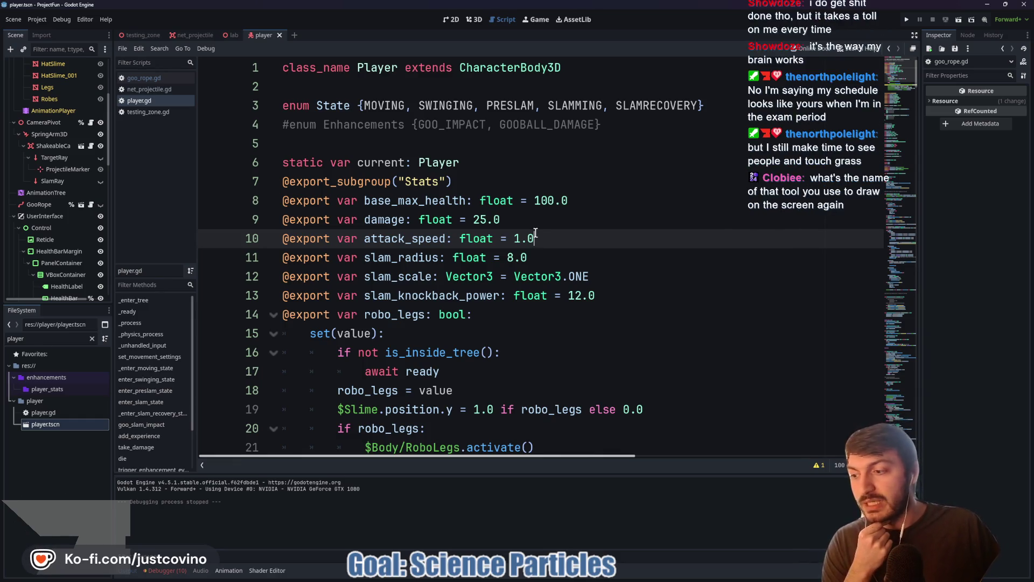
pyautogui.click(409, 141)
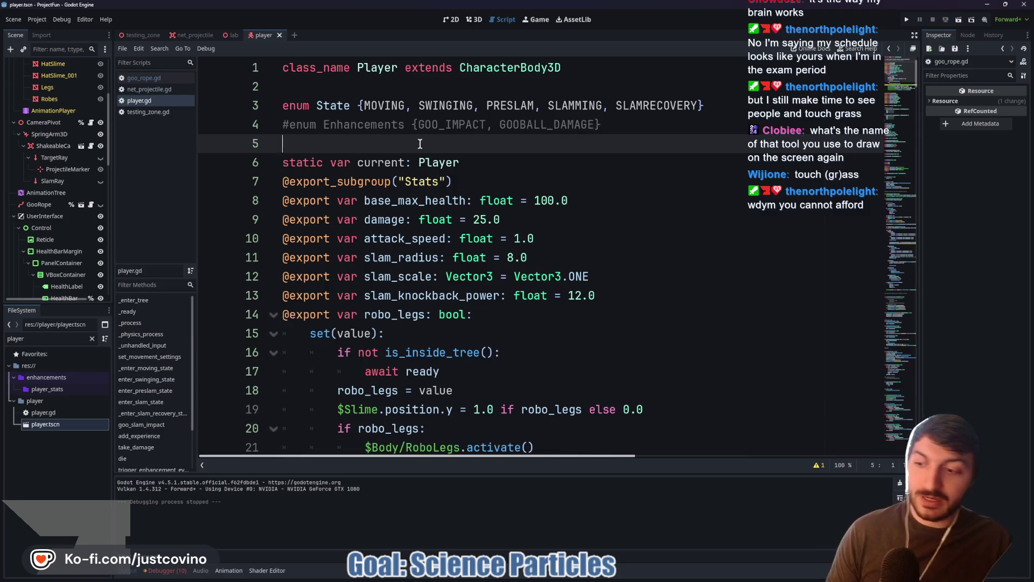
pyautogui.hotkey('ctrl', 's')
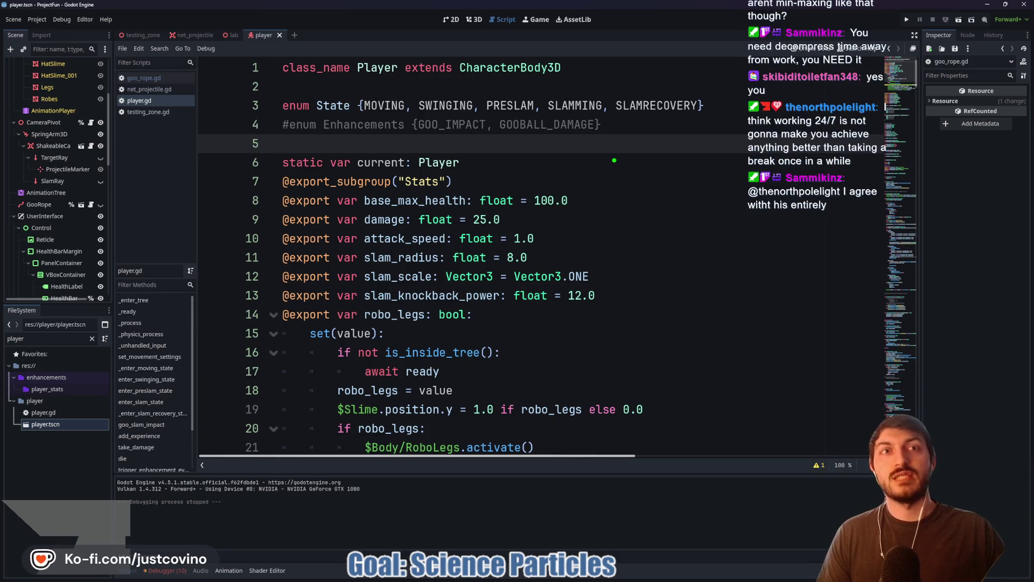
pyautogui.moveTo(609, 152); pyautogui.dragTo(736, 423)
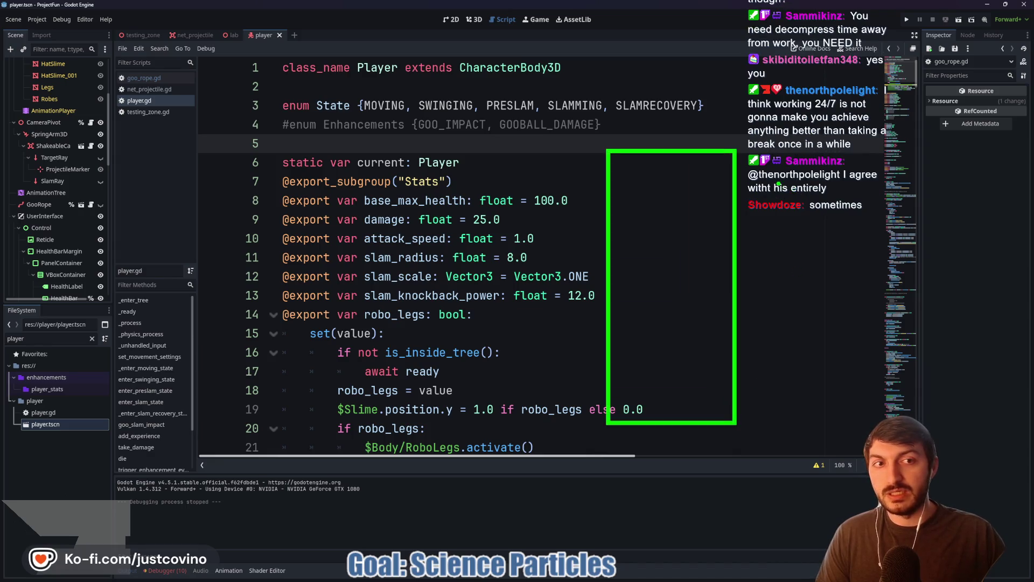
pyautogui.moveTo(749, 151); pyautogui.dragTo(881, 424)
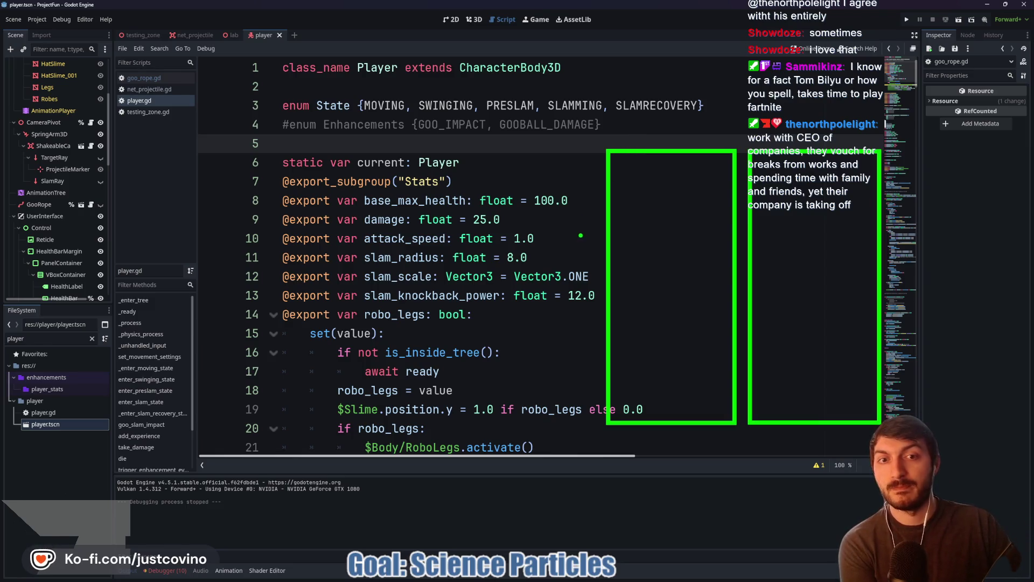
pyautogui.moveTo(593, 237); pyautogui.dragTo(437, 247)
pyautogui.moveTo(549, 222); pyautogui.dragTo(567, 267)
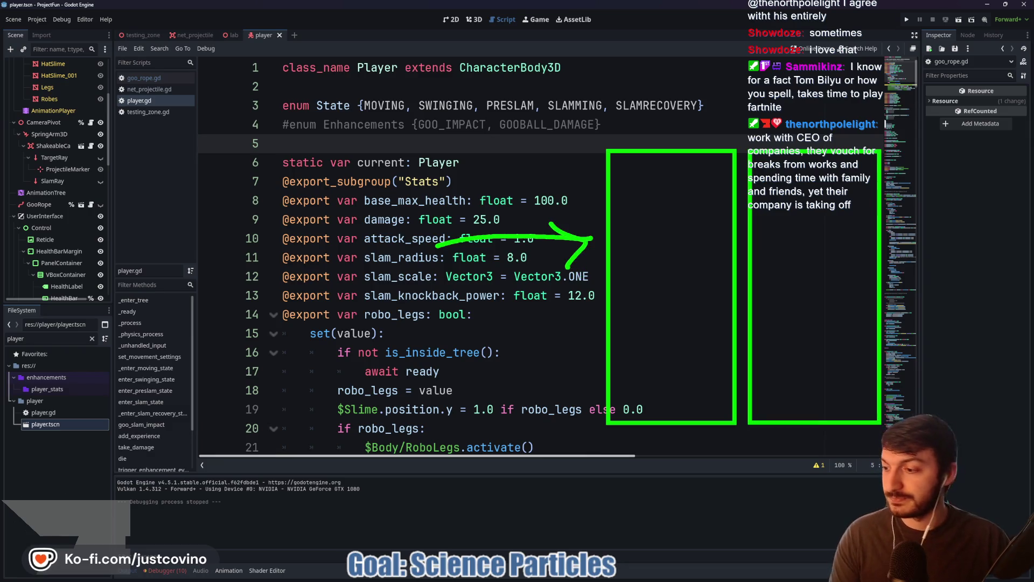
pyautogui.press('Escape')
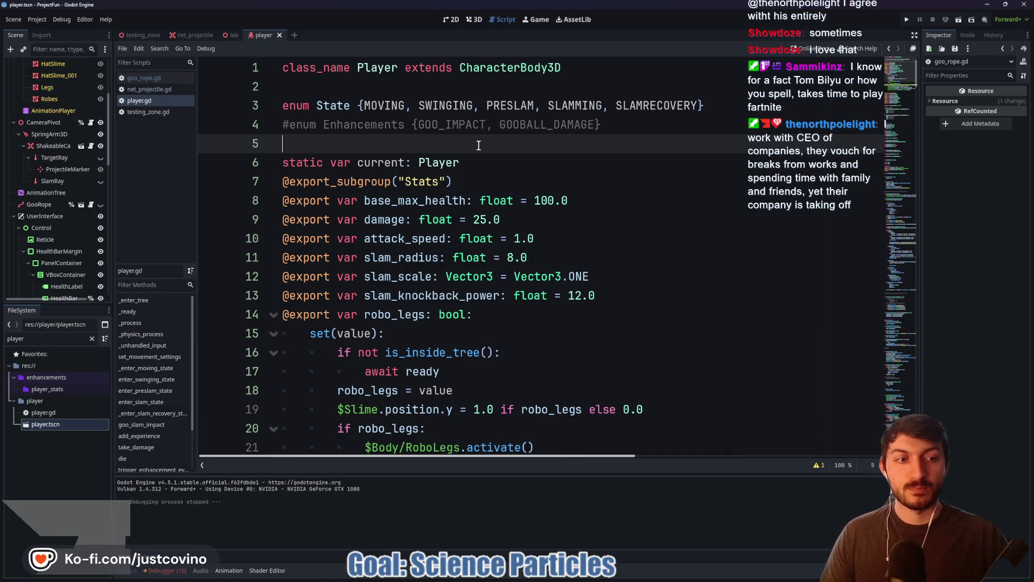
# Sketch a box beside lines 6–13, erase it, and save the player scene.
pyautogui.moveTo(619, 175)
pyautogui.mouseDown()
pyautogui.moveTo(868, 301)
pyautogui.moveTo(601, 160)
pyautogui.mouseUp()
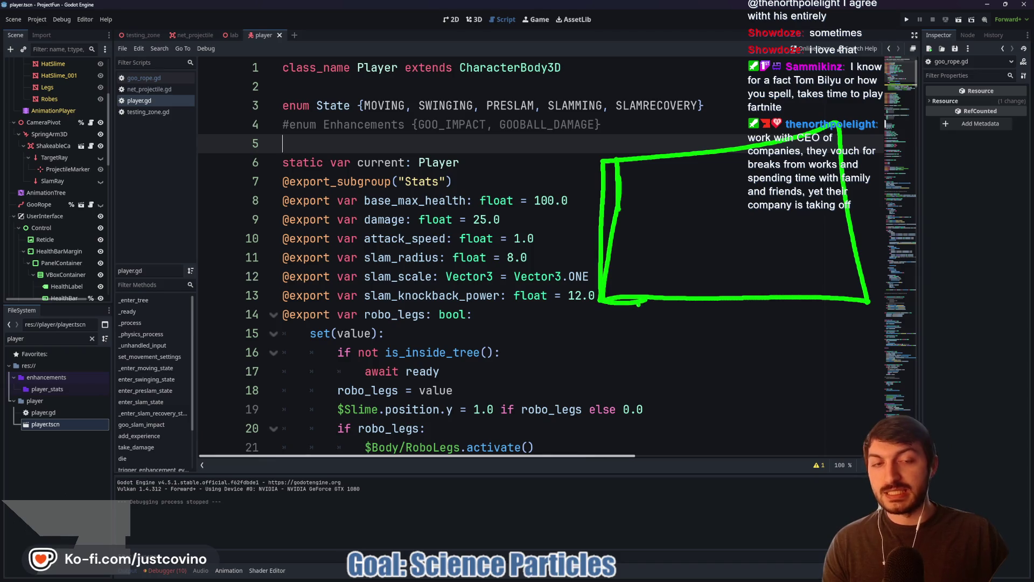
pyautogui.press('Escape')
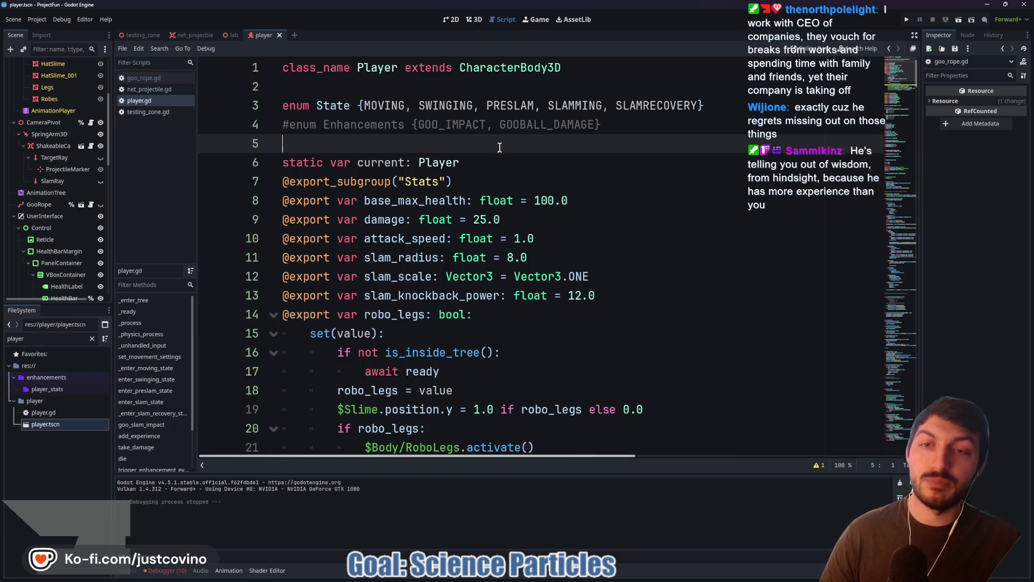
pyautogui.hotkey('ctrl', 's')
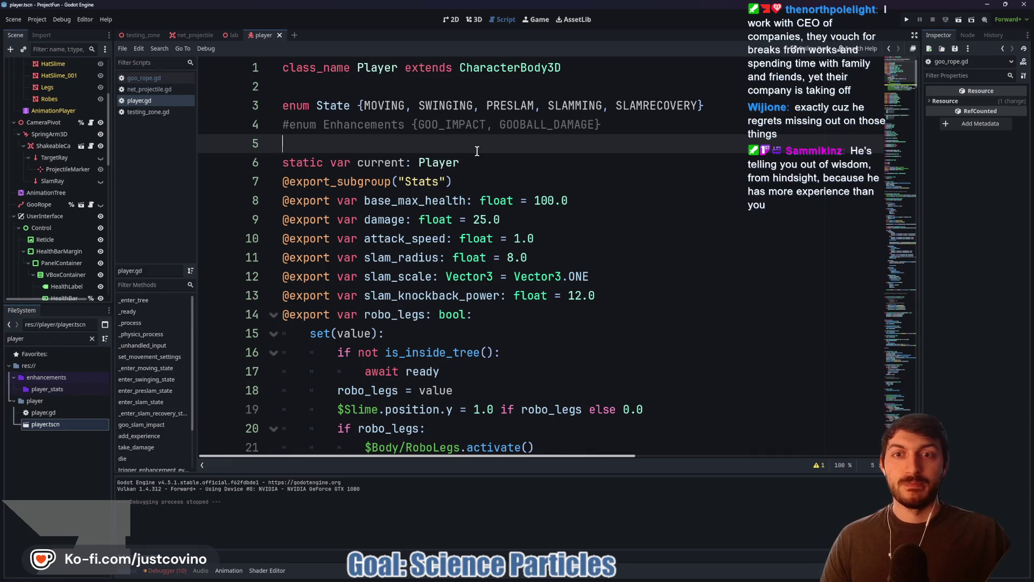
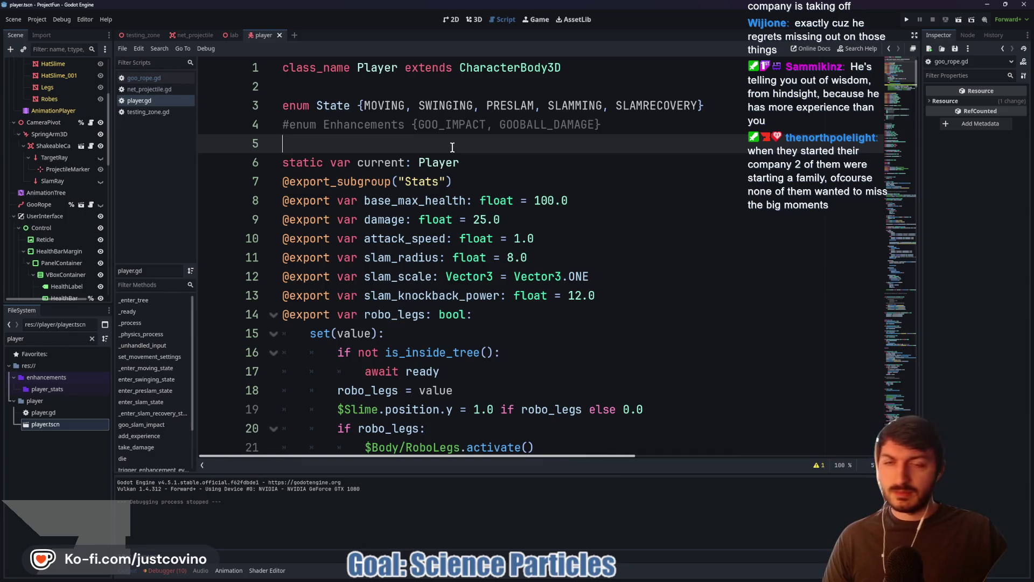
# Scroll player.gd to the blank line after the robo_legs setter, then open the lab scene's 3D view.
pyautogui.scroll(-6, 452, 147)
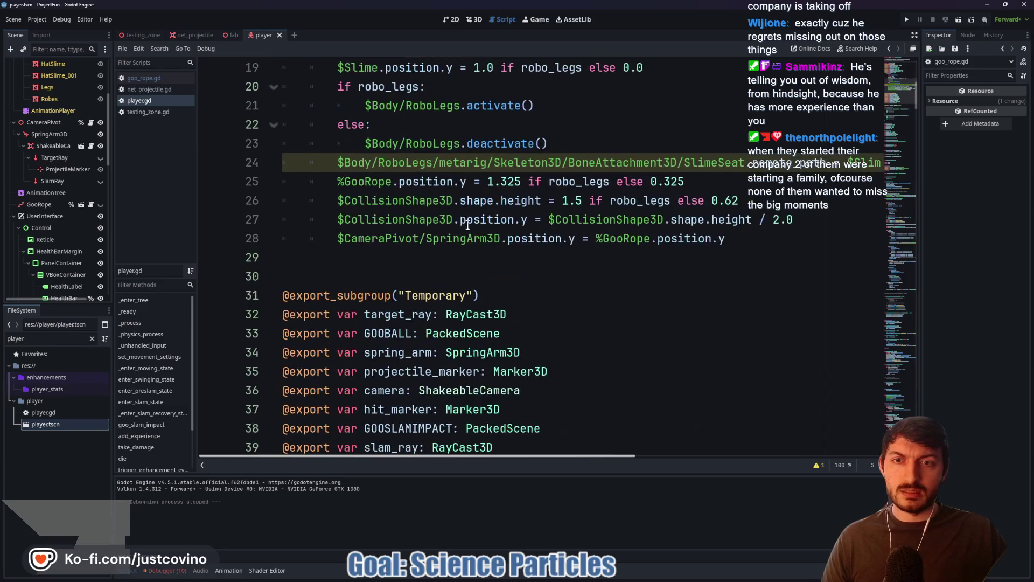
pyautogui.click(378, 264)
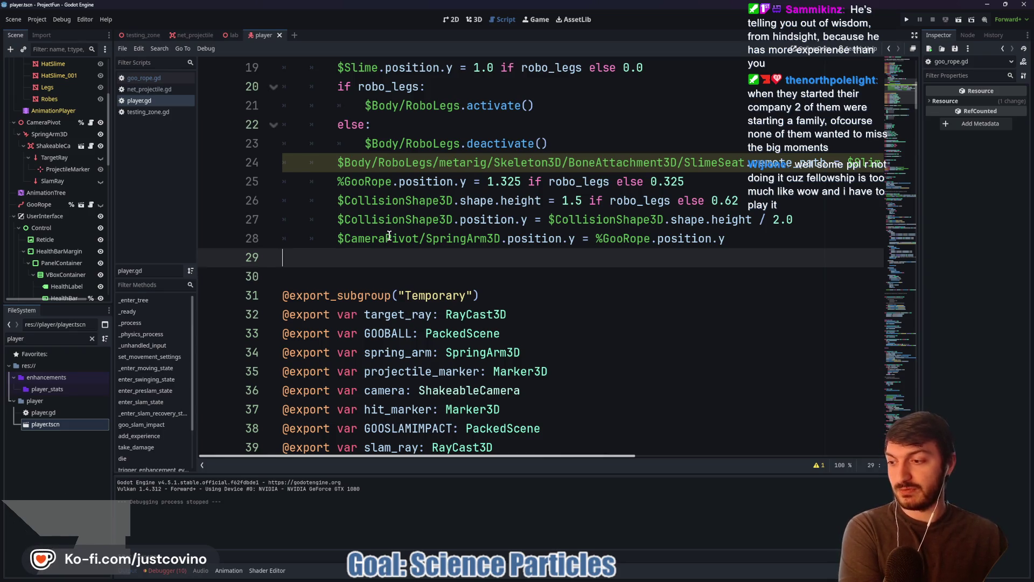
pyautogui.click(232, 35)
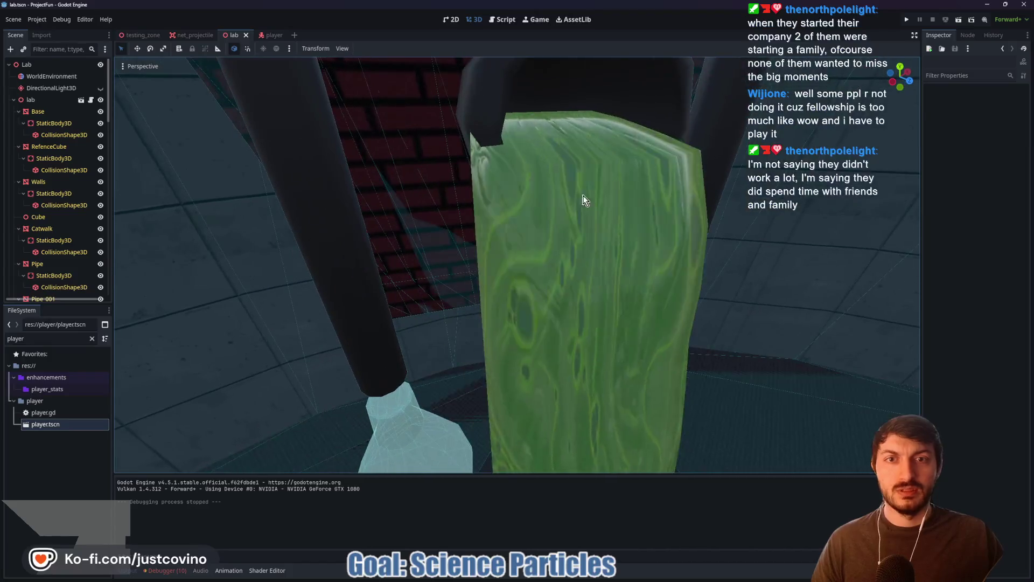
# Select goo_fall, nudge it slightly along X and Z with the gizmo, then switch to Blender.
pyautogui.click(577, 205)
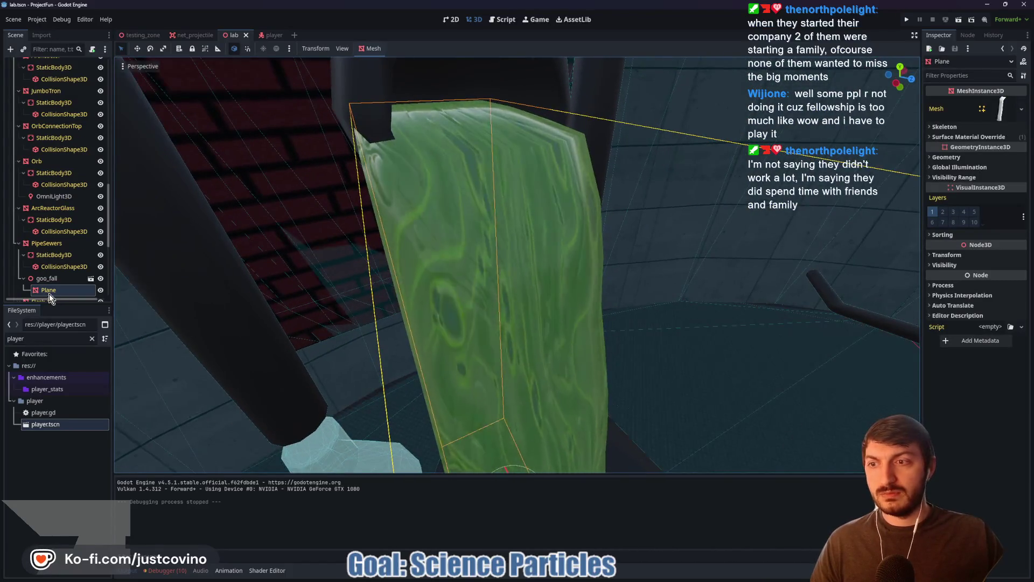
pyautogui.doubleClick(46, 278)
pyautogui.moveTo(907, 92)
pyautogui.mouseDown()
pyautogui.moveTo(899, 80)
pyautogui.moveTo(907, 93)
pyautogui.moveTo(693, 157)
pyautogui.moveTo(619, 269)
pyautogui.mouseUp()
pyautogui.moveTo(531, 414); pyautogui.dragTo(536, 415)
pyautogui.moveTo(483, 473)
pyautogui.mouseDown()
pyautogui.moveTo(489, 513)
pyautogui.moveTo(495, 476)
pyautogui.mouseUp()
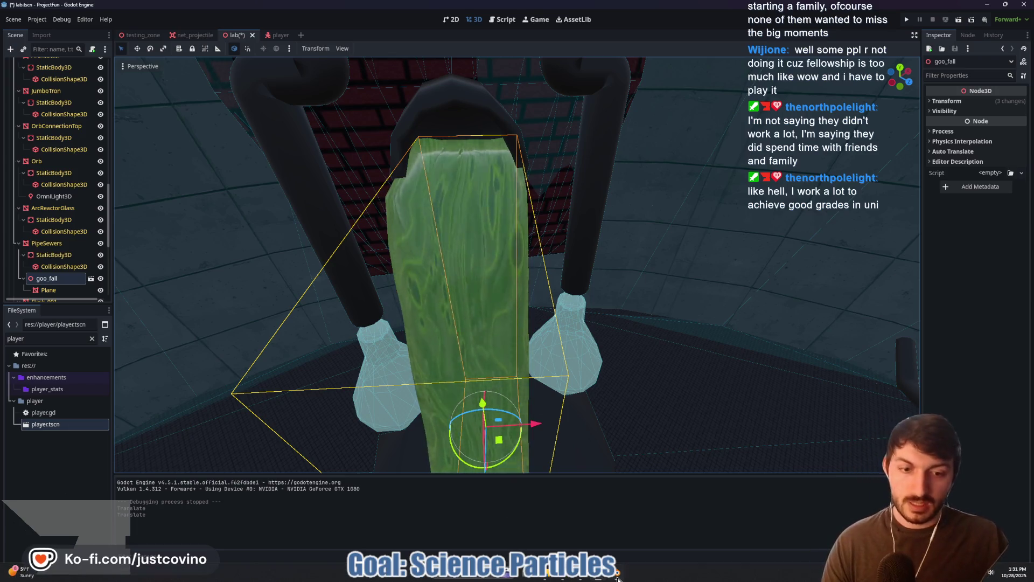
pyautogui.click(617, 579)
# Orbit to a frontal view of the goo_fall mesh and vertex-slide the selected vertex along its edge.
pyautogui.moveTo(494, 326); pyautogui.dragTo(556, 271)
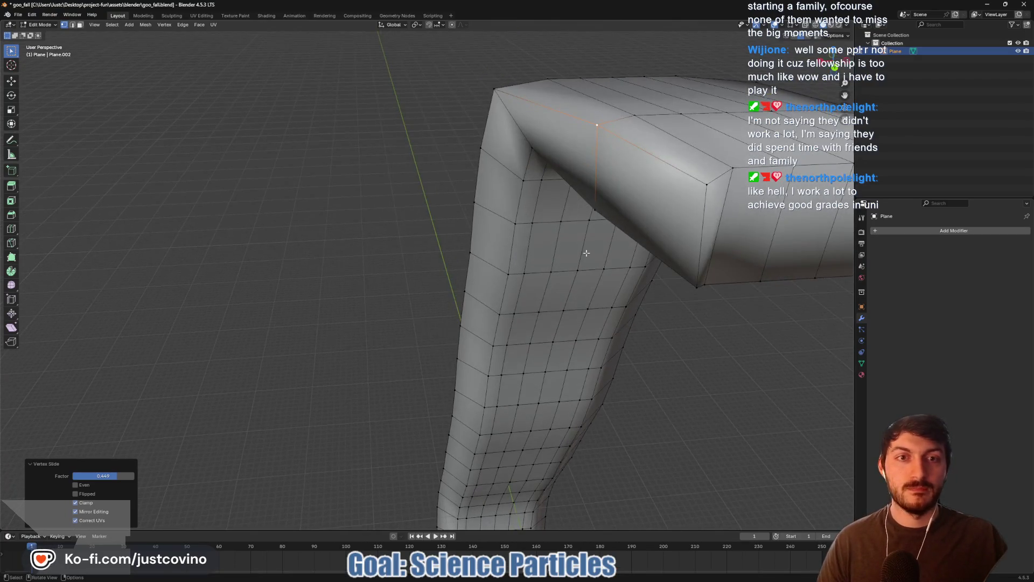
pyautogui.moveTo(702, 187)
pyautogui.mouseDown()
pyautogui.moveTo(672, 325)
pyautogui.moveTo(601, 303)
pyautogui.mouseUp()
pyautogui.moveTo(404, 252); pyautogui.dragTo(410, 304)
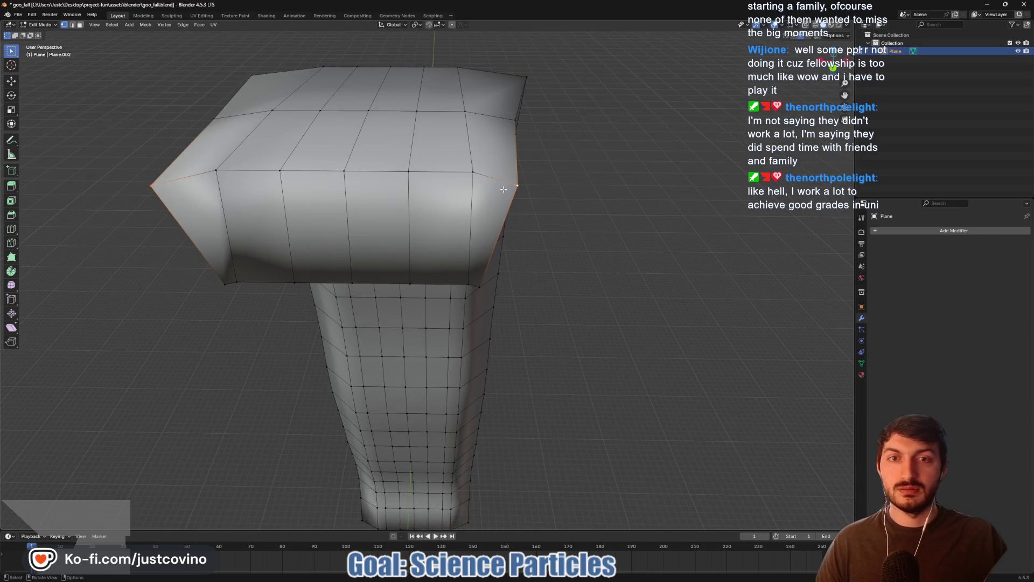
pyautogui.moveTo(600, 270); pyautogui.dragTo(605, 276)
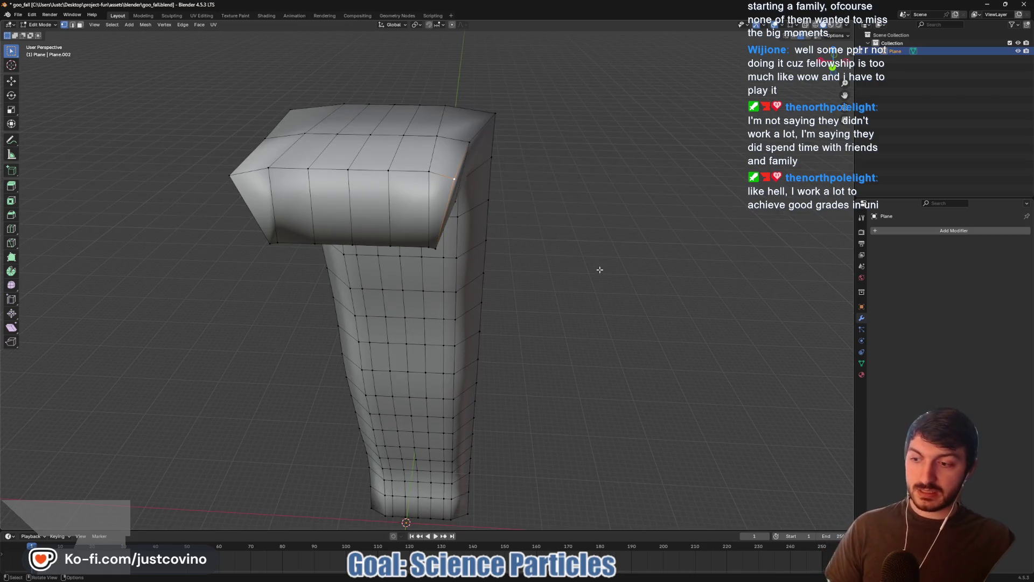
pyautogui.moveTo(535, 233); pyautogui.dragTo(539, 235)
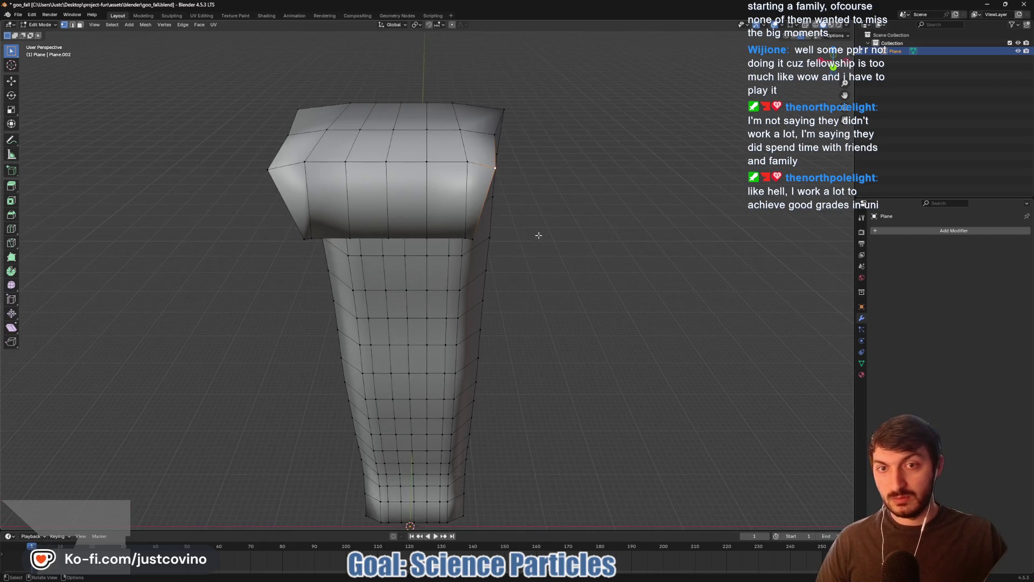
pyautogui.hotkey('shift', 'v')
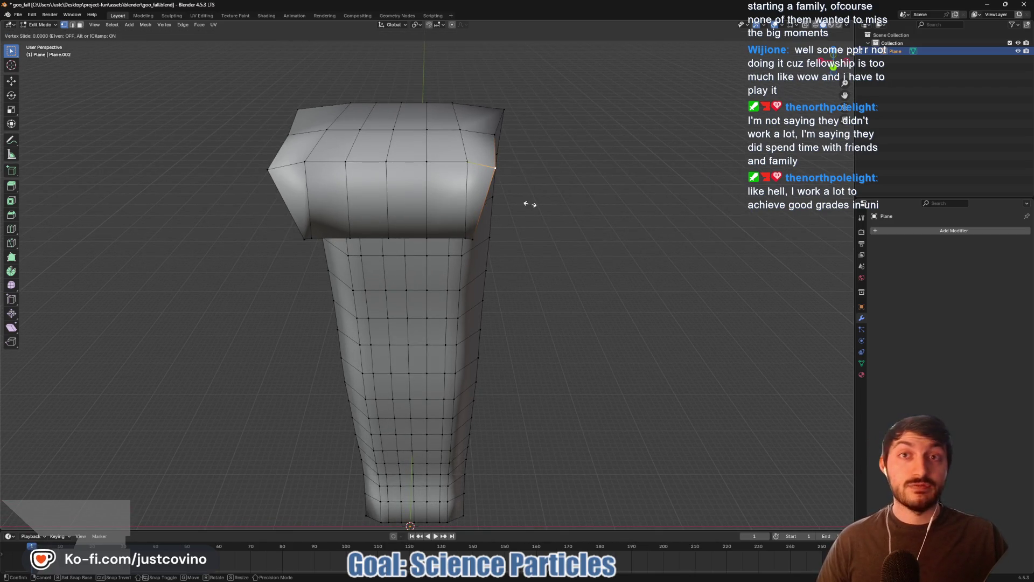
pyautogui.click(512, 199)
# Slide the cap's corner vertex, then its top-right and top-left corners, along their edges.
pyautogui.moveTo(513, 198)
pyautogui.mouseDown()
pyautogui.moveTo(523, 209)
pyautogui.moveTo(485, 213)
pyautogui.mouseUp()
pyautogui.press('g')
pyautogui.press('g')
pyautogui.click(457, 205)
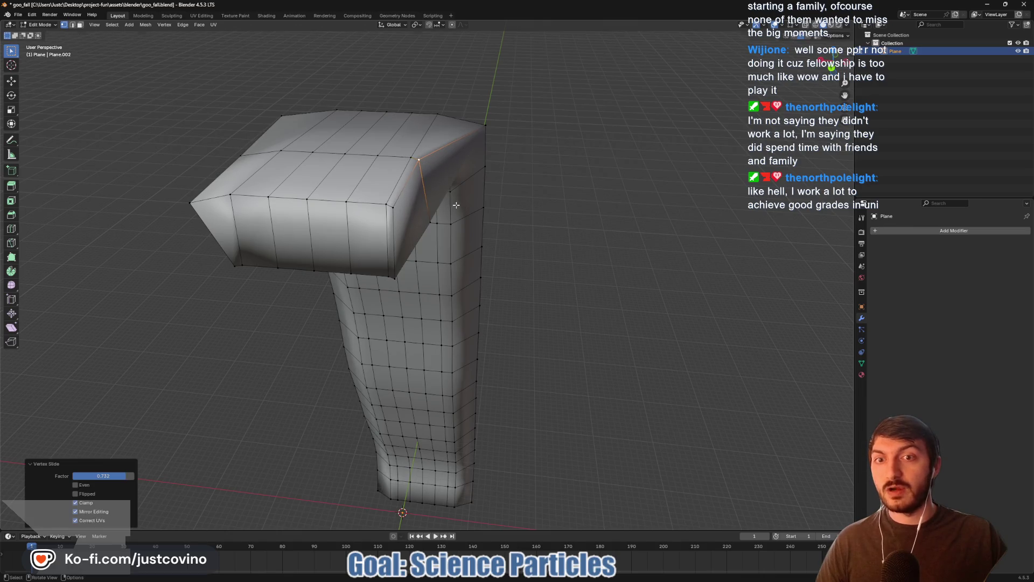
pyautogui.click(485, 127)
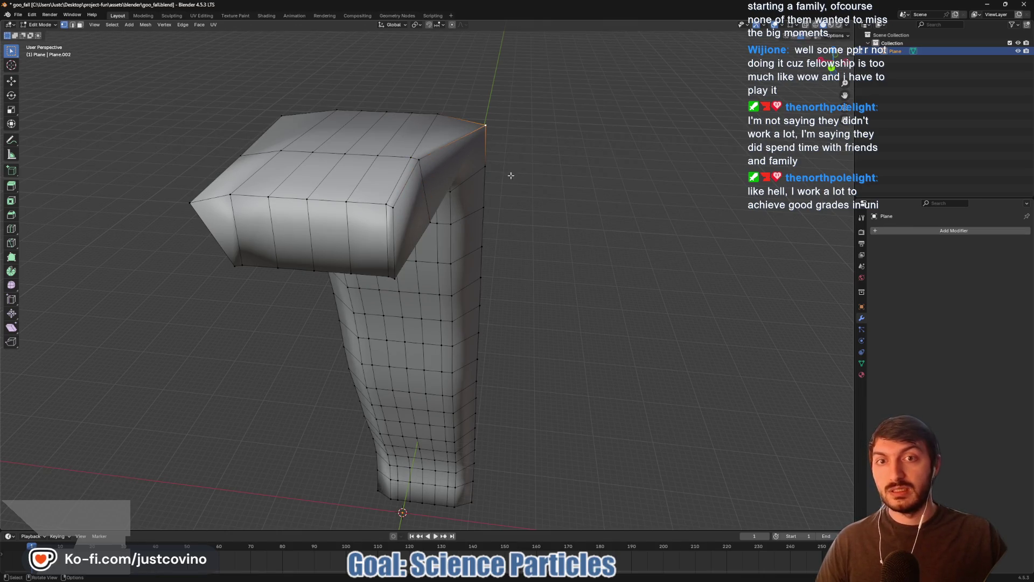
pyautogui.press('g')
pyautogui.press('g')
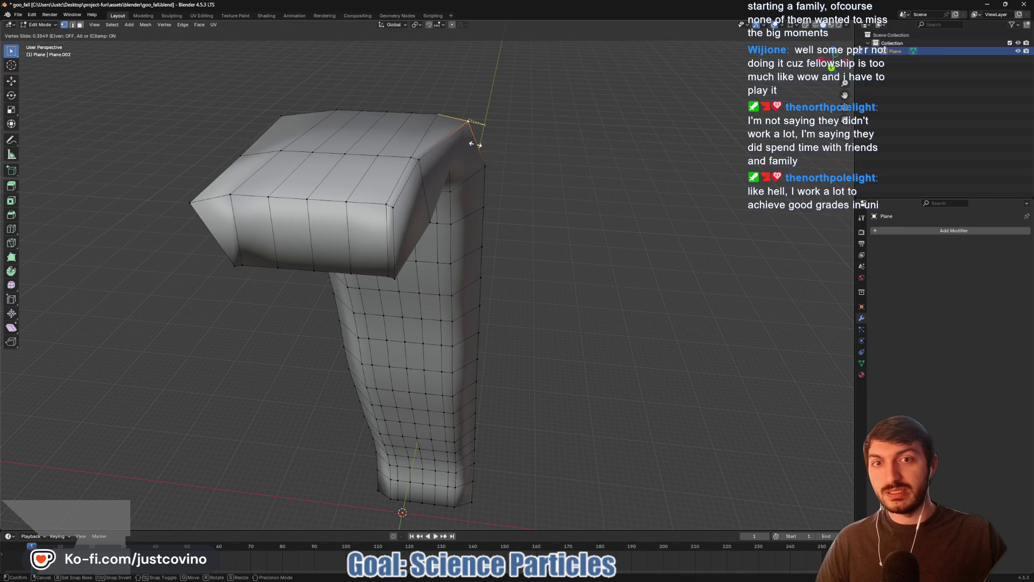
pyautogui.click(474, 144)
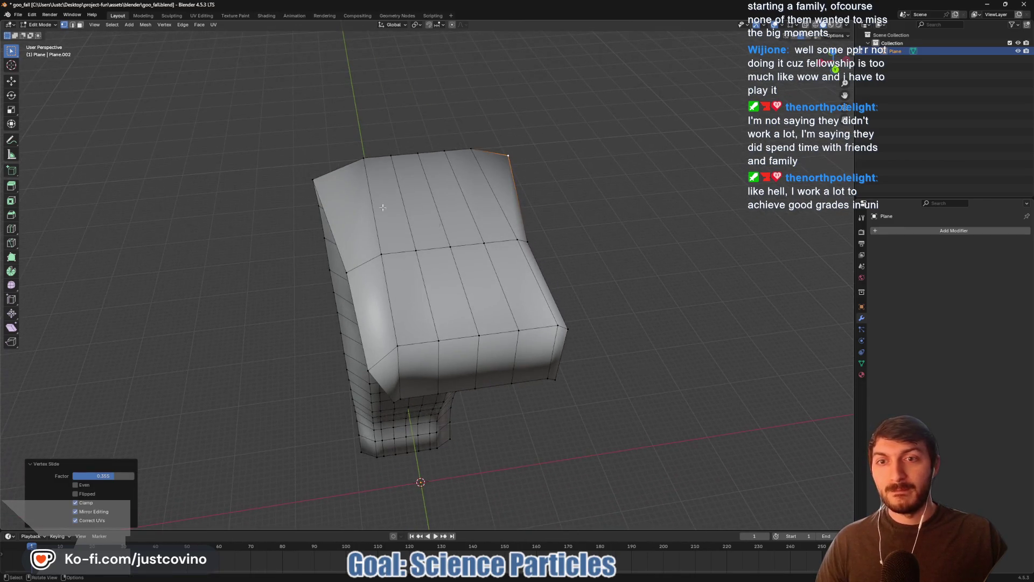
pyautogui.click(314, 181)
pyautogui.press('g')
pyautogui.press('g')
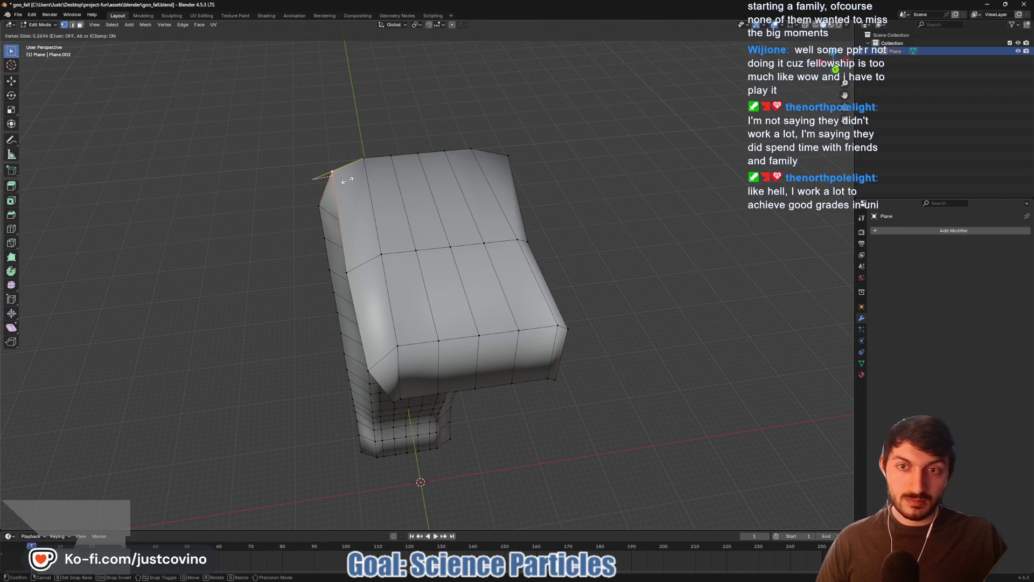
pyautogui.click(349, 181)
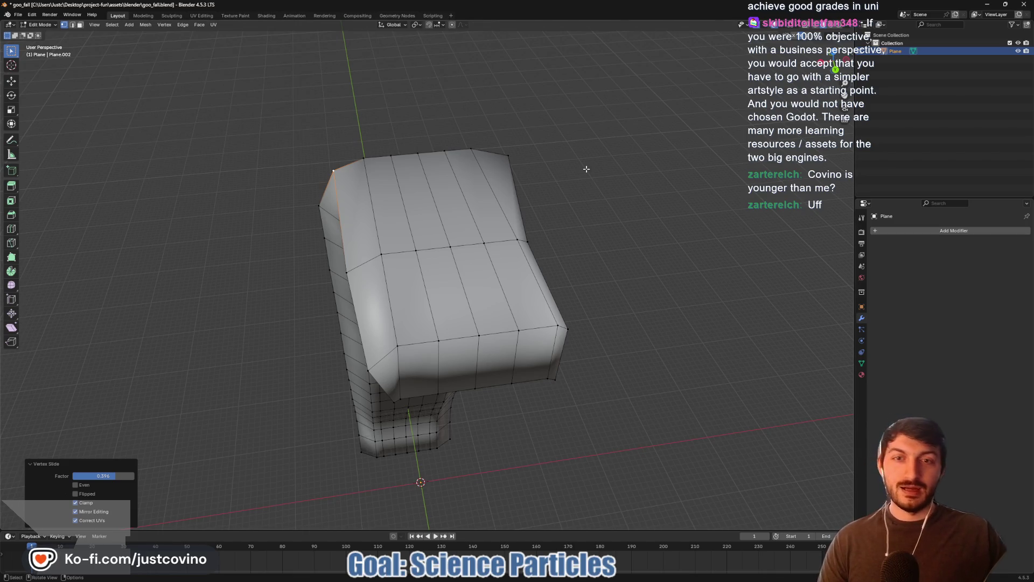
# Vertex-slide the cap's top-right corner, then a left-edge vertex by factor 0.484.
pyautogui.moveTo(585, 173); pyautogui.dragTo(582, 177)
pyautogui.click(505, 192)
pyautogui.moveTo(507, 195); pyautogui.dragTo(513, 201)
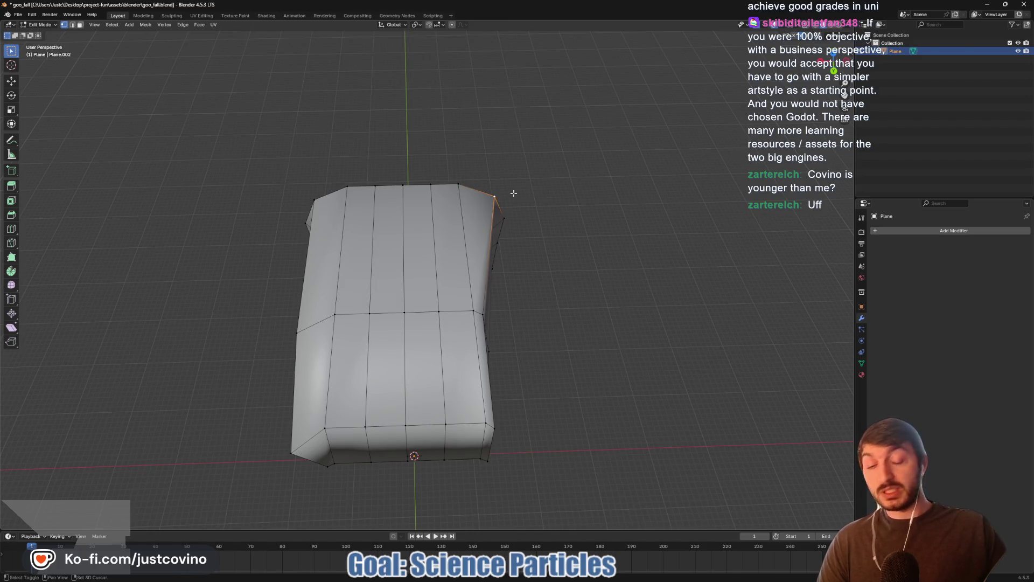
pyautogui.hotkey('shift', 'v')
pyautogui.click(514, 194)
pyautogui.moveTo(516, 199)
pyautogui.mouseDown()
pyautogui.moveTo(523, 231)
pyautogui.moveTo(432, 222)
pyautogui.moveTo(519, 210)
pyautogui.moveTo(471, 240)
pyautogui.moveTo(480, 236)
pyautogui.mouseUp()
pyautogui.click(339, 182)
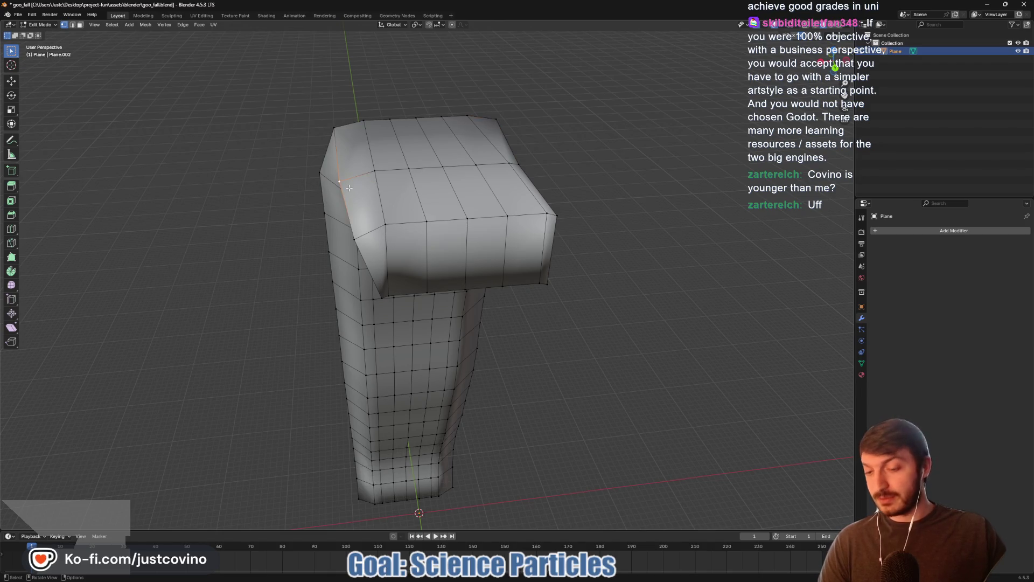
pyautogui.hotkey('shift', 'v')
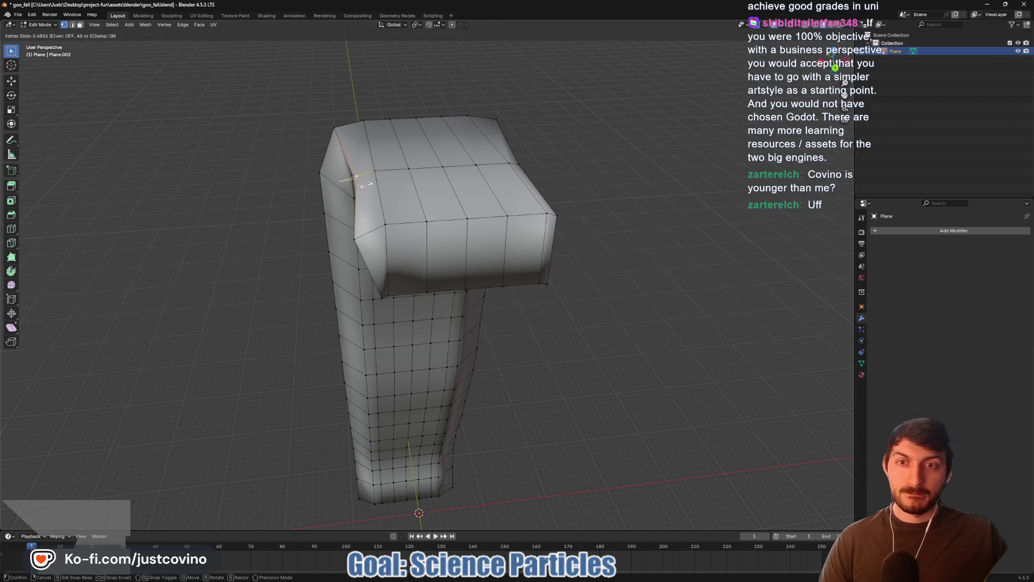
pyautogui.click(366, 185)
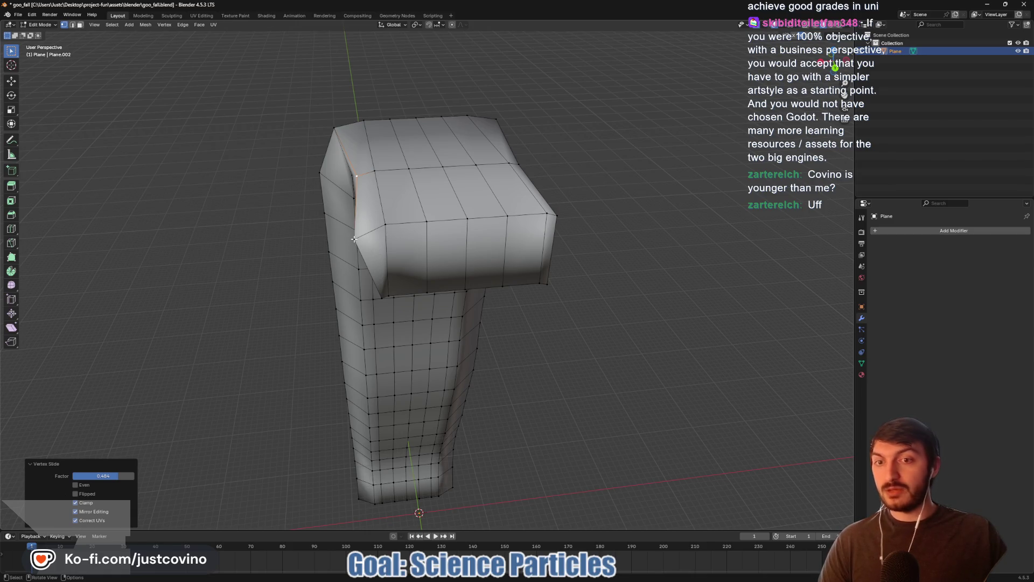
# Slide the next cap corner vertex by factor 0.610 and select the horizontal edge loop.
pyautogui.keyDown('shift'); pyautogui.click(355, 238); pyautogui.keyUp('shift')
pyautogui.hotkey('shift', 'v')
pyautogui.click(373, 235)
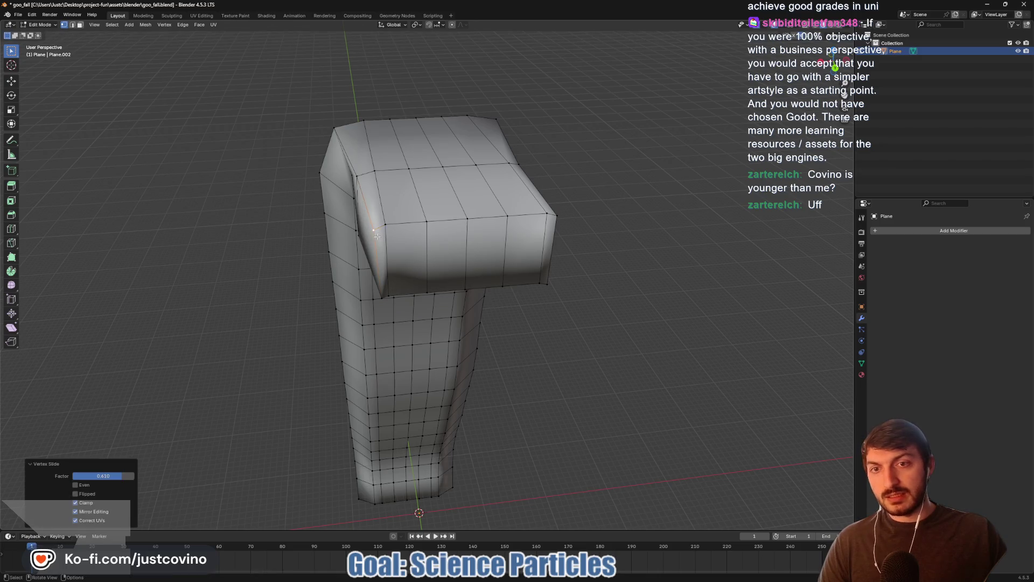
pyautogui.moveTo(446, 246)
pyautogui.mouseDown()
pyautogui.moveTo(473, 231)
pyautogui.moveTo(485, 248)
pyautogui.moveTo(432, 250)
pyautogui.mouseUp()
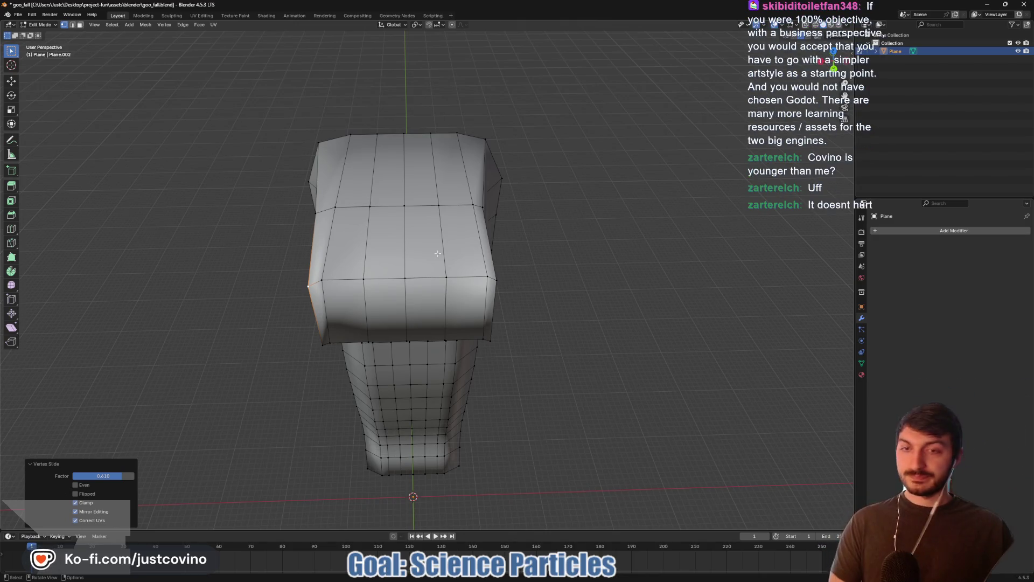
pyautogui.keyDown('alt'); pyautogui.click(422, 205); pyautogui.keyUp('alt')
pyautogui.moveTo(623, 225); pyautogui.dragTo(576, 204)
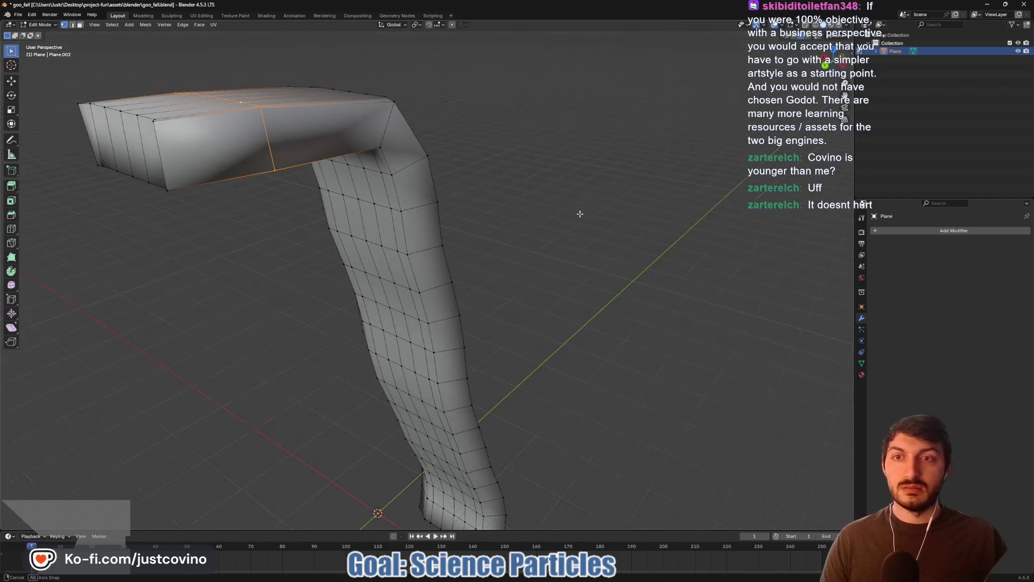
# Select the cap's vertical edge loop and scale it down to 0.915.
pyautogui.keyDown('alt'); pyautogui.click(270, 149); pyautogui.keyUp('alt')
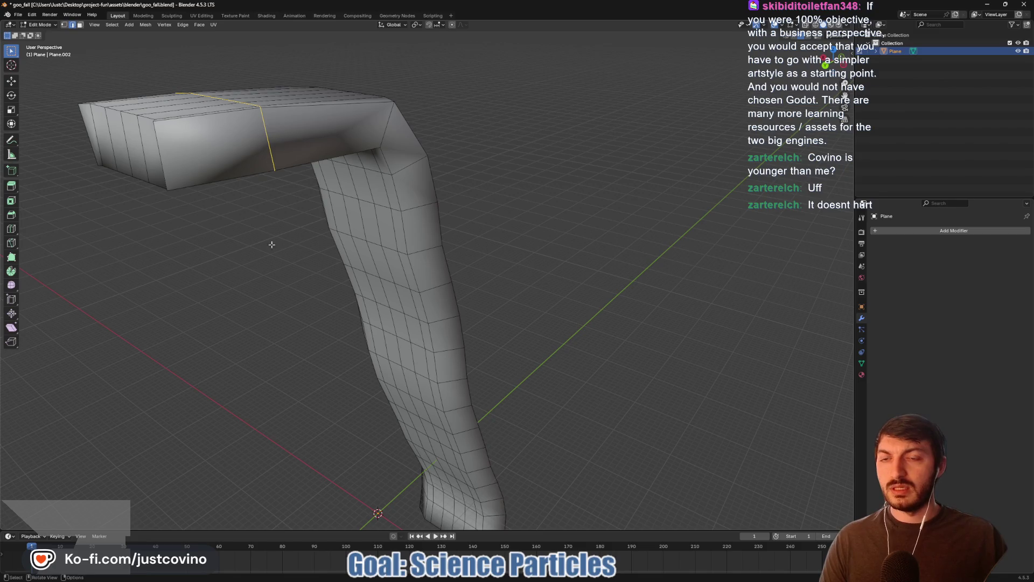
pyautogui.scroll(3, 272, 238)
pyautogui.press('s')
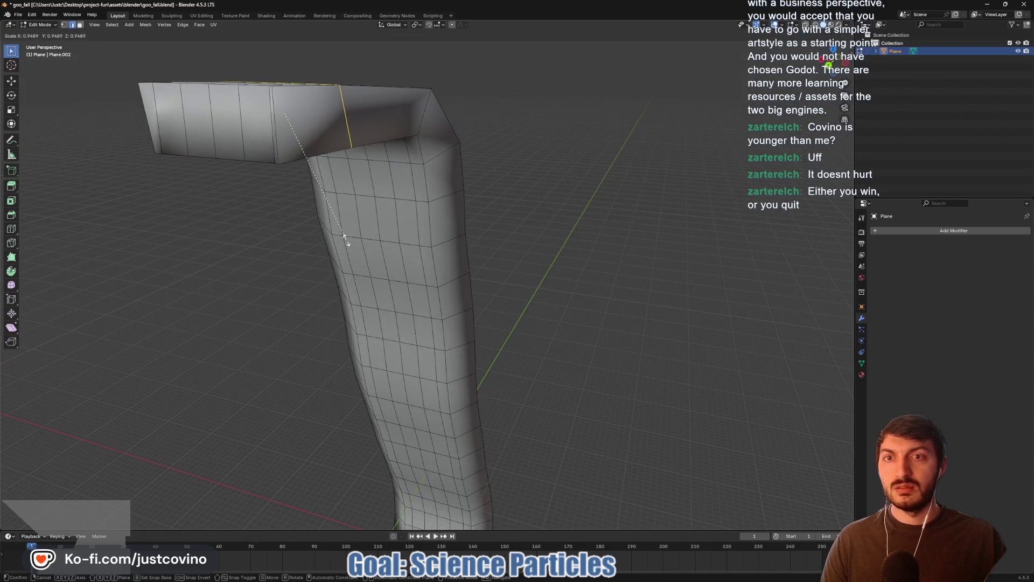
pyautogui.click(341, 226)
pyautogui.moveTo(341, 227); pyautogui.dragTo(357, 205)
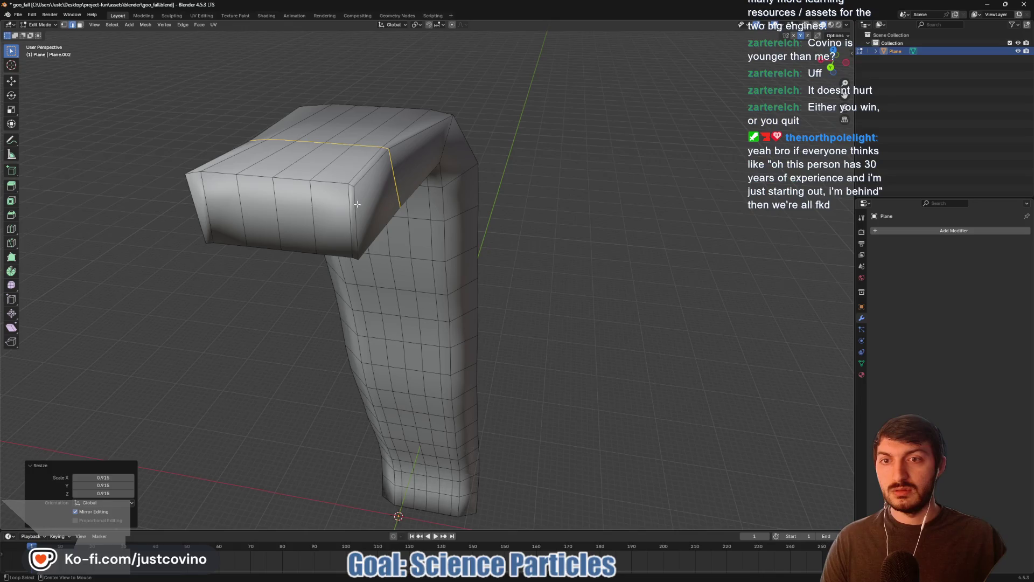
# Select the spout's top and bottom end-loop edges, scale them to 0.882, and sketch a note.
pyautogui.keyDown('alt'); pyautogui.click(357, 204); pyautogui.keyUp('alt')
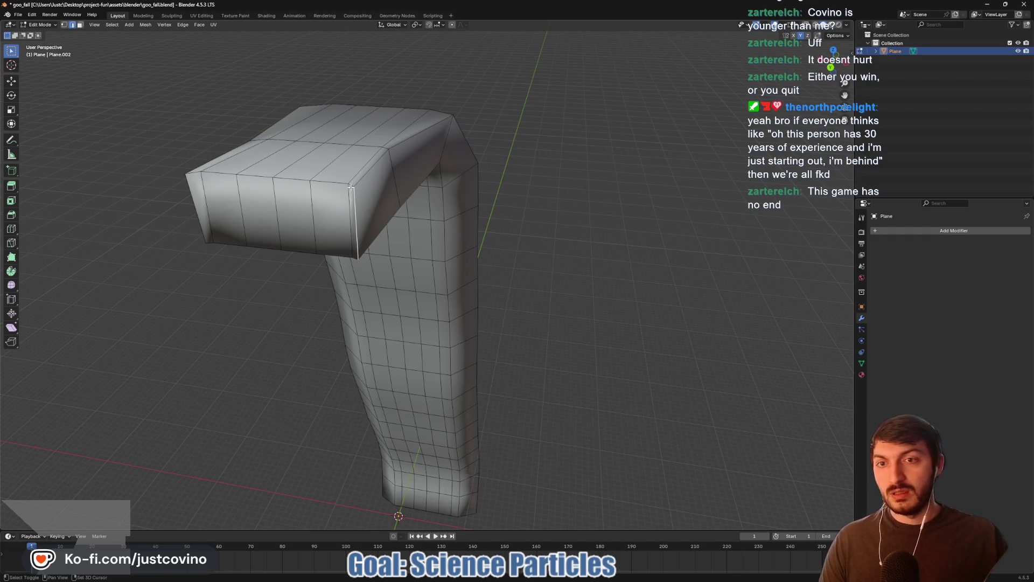
pyautogui.keyDown('shift'); pyautogui.click(329, 181); pyautogui.keyUp('shift')
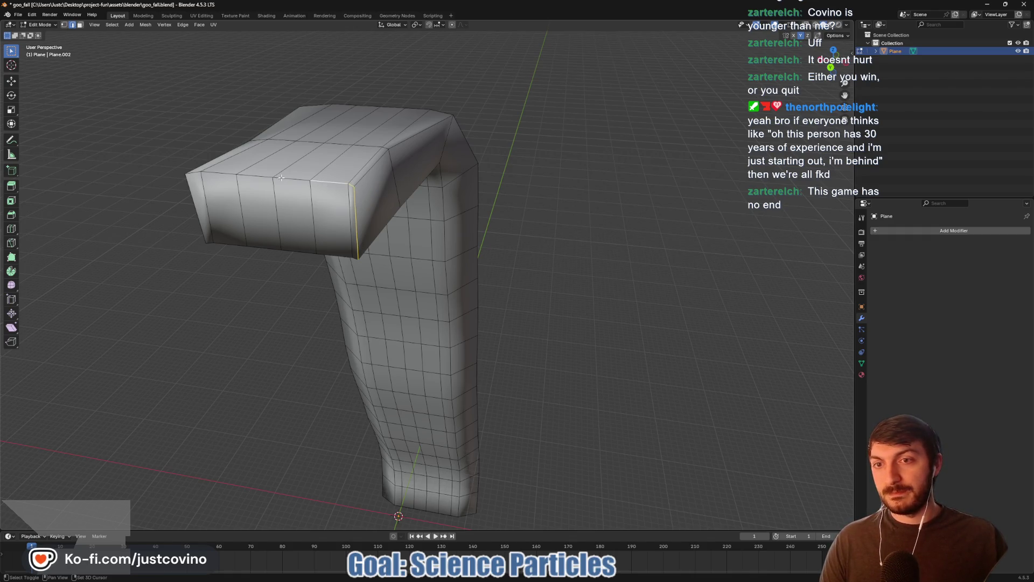
pyautogui.keyDown('shift'); pyautogui.click(256, 178); pyautogui.keyUp('shift')
pyautogui.keyDown('shift'); pyautogui.click(215, 173); pyautogui.keyUp('shift')
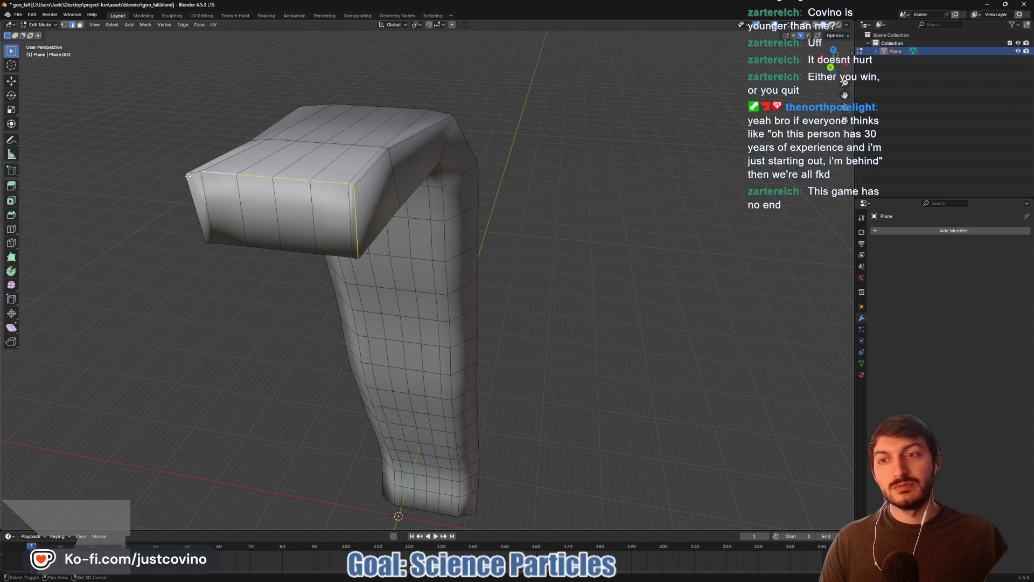
pyautogui.moveTo(226, 228); pyautogui.dragTo(294, 200)
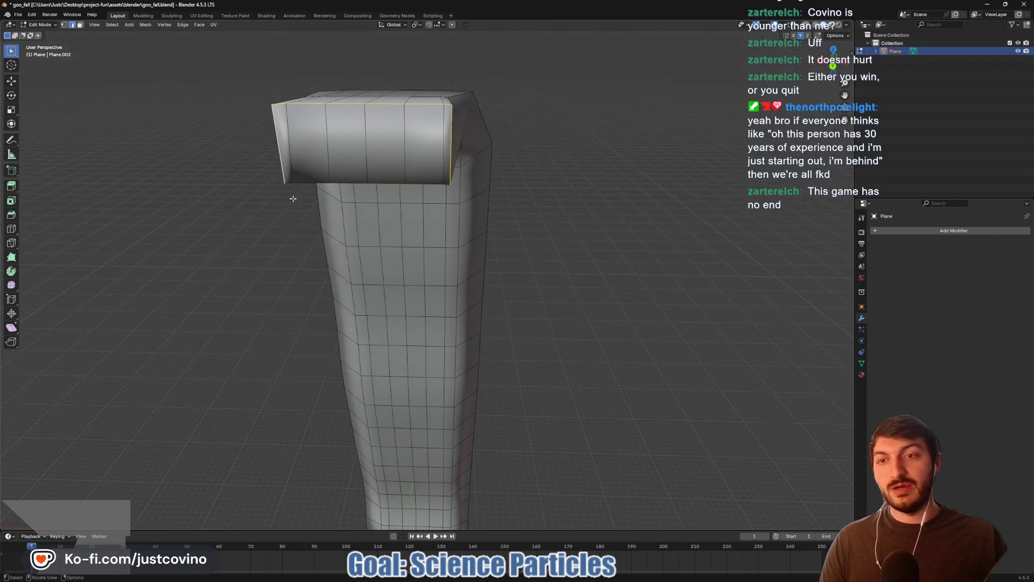
pyautogui.keyDown('shift'); pyautogui.click(312, 182); pyautogui.keyUp('shift')
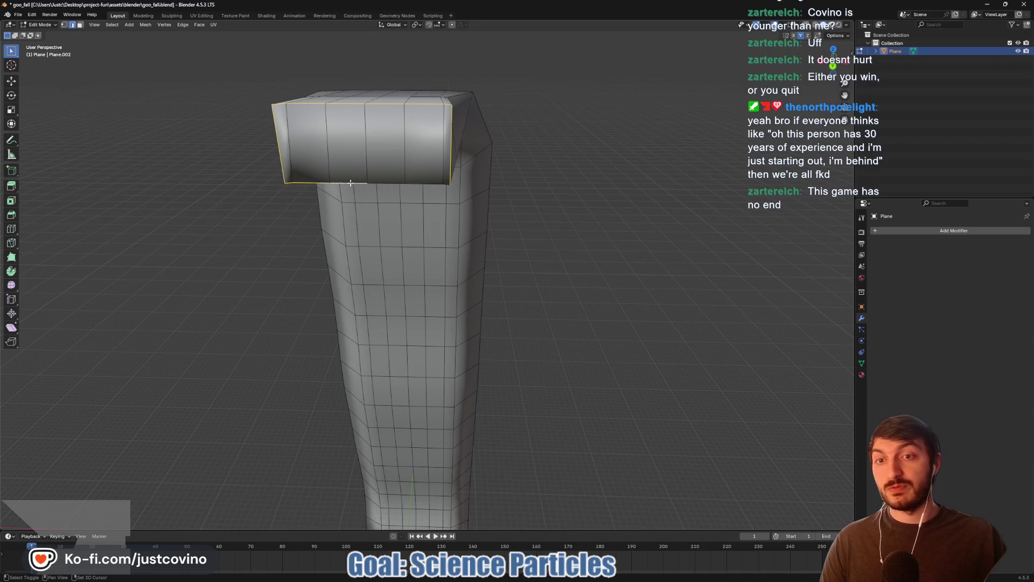
pyautogui.keyDown('shift'); pyautogui.click(388, 183); pyautogui.keyUp('shift')
pyautogui.keyDown('shift'); pyautogui.click(425, 184); pyautogui.keyUp('shift')
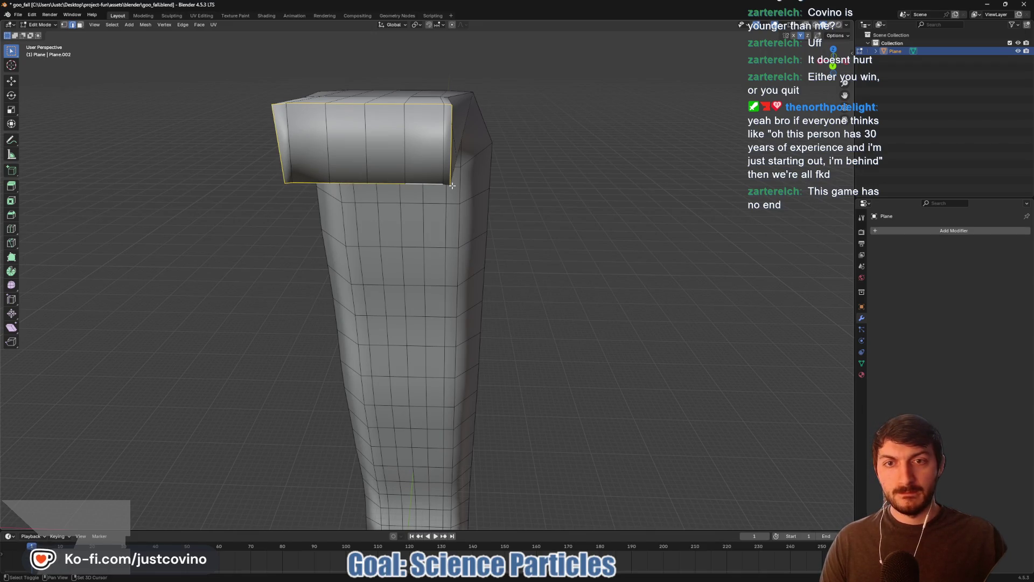
pyautogui.press('s')
pyautogui.click(486, 195)
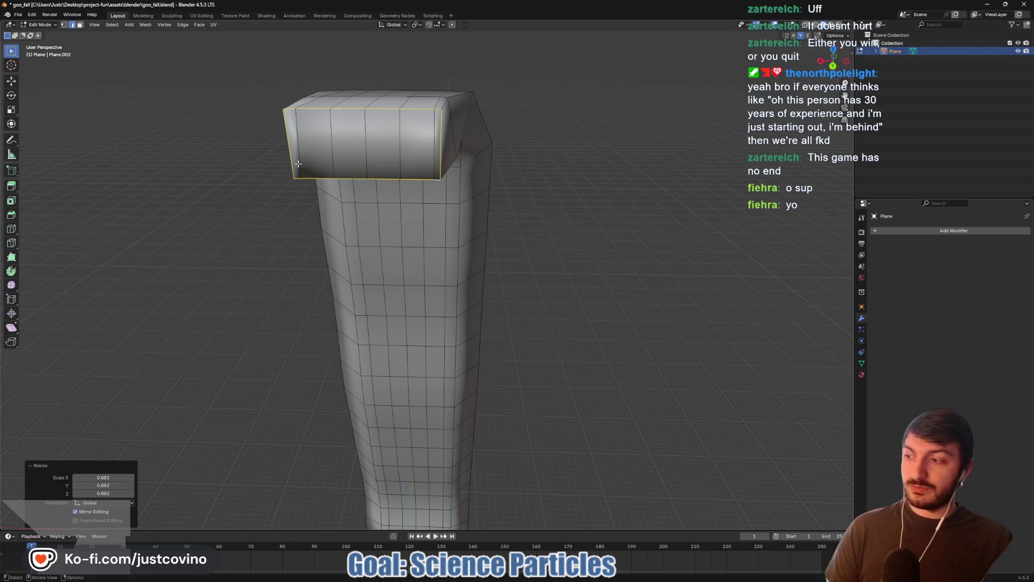
pyautogui.press('KP_4')
pyautogui.press('KP_4')
pyautogui.press('KP_4')
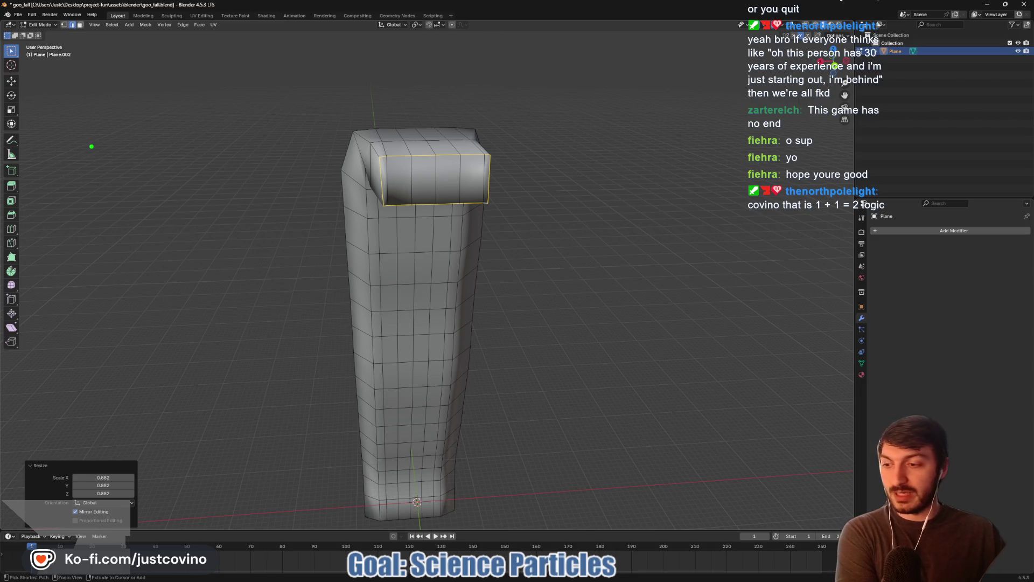
pyautogui.moveTo(108, 115)
pyautogui.mouseDown()
pyautogui.moveTo(123, 141)
pyautogui.moveTo(98, 153)
pyautogui.mouseUp()
pyautogui.moveTo(162, 124)
pyautogui.mouseDown()
pyautogui.moveTo(200, 160)
pyautogui.moveTo(181, 173)
pyautogui.mouseUp()
pyautogui.moveTo(208, 146)
pyautogui.mouseDown()
pyautogui.moveTo(209, 162)
pyautogui.moveTo(224, 144)
pyautogui.mouseUp()
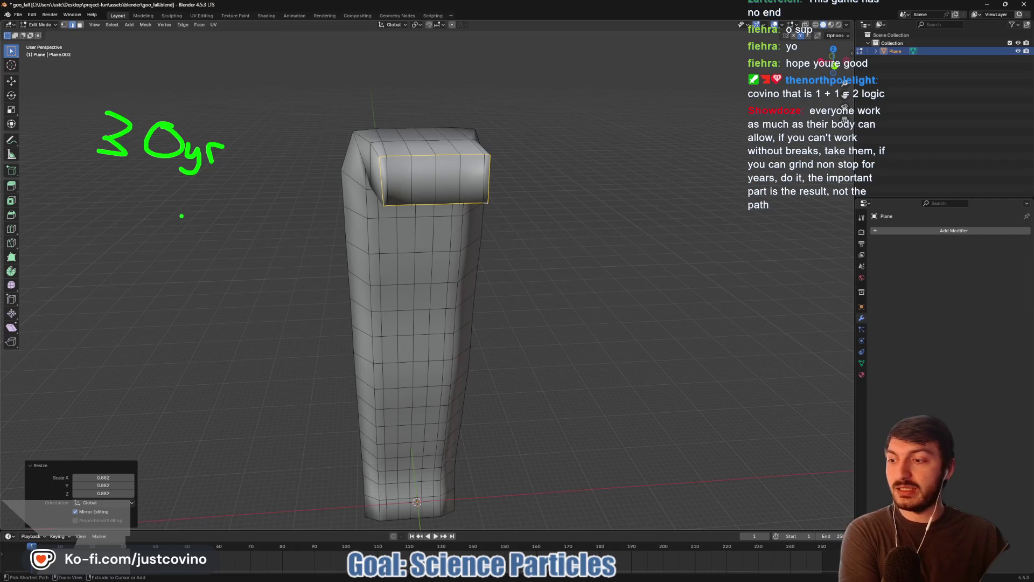
pyautogui.moveTo(102, 84)
pyautogui.mouseDown()
pyautogui.moveTo(289, 145)
pyautogui.moveTo(92, 87)
pyautogui.mouseUp()
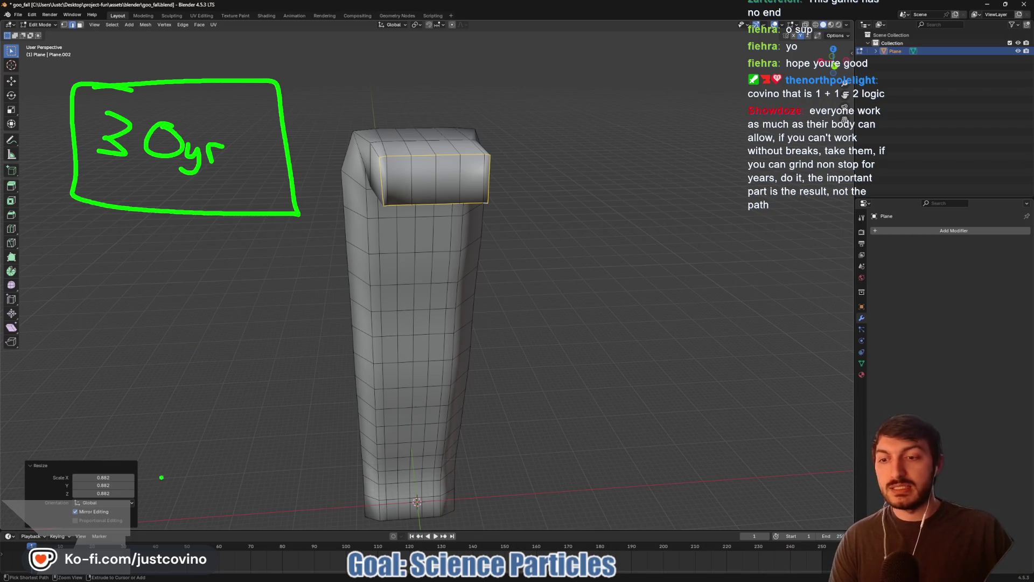
pyautogui.moveTo(113, 446)
pyautogui.mouseDown()
pyautogui.moveTo(173, 415)
pyautogui.moveTo(199, 385)
pyautogui.mouseUp()
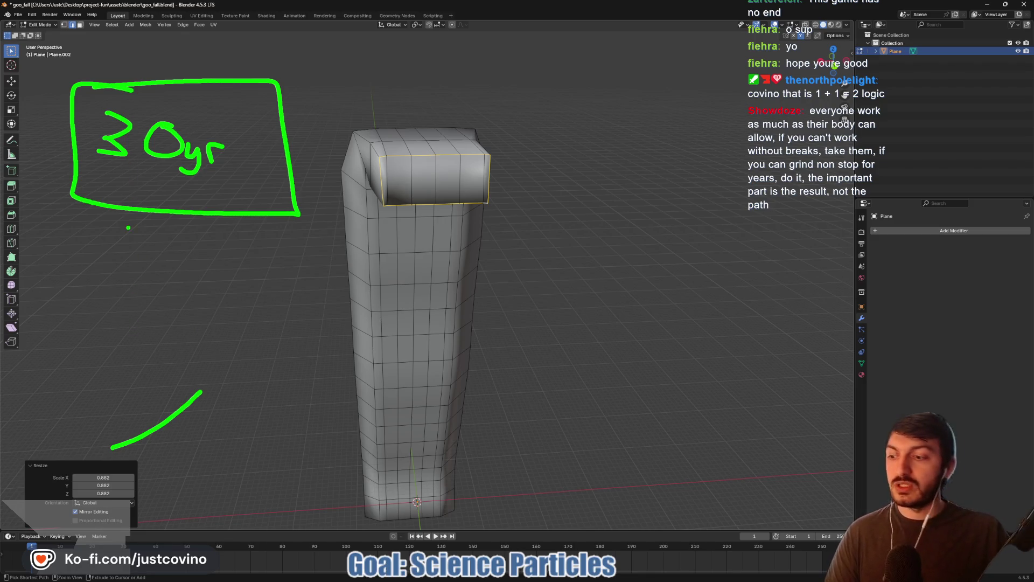
pyautogui.moveTo(131, 211); pyautogui.dragTo(146, 336)
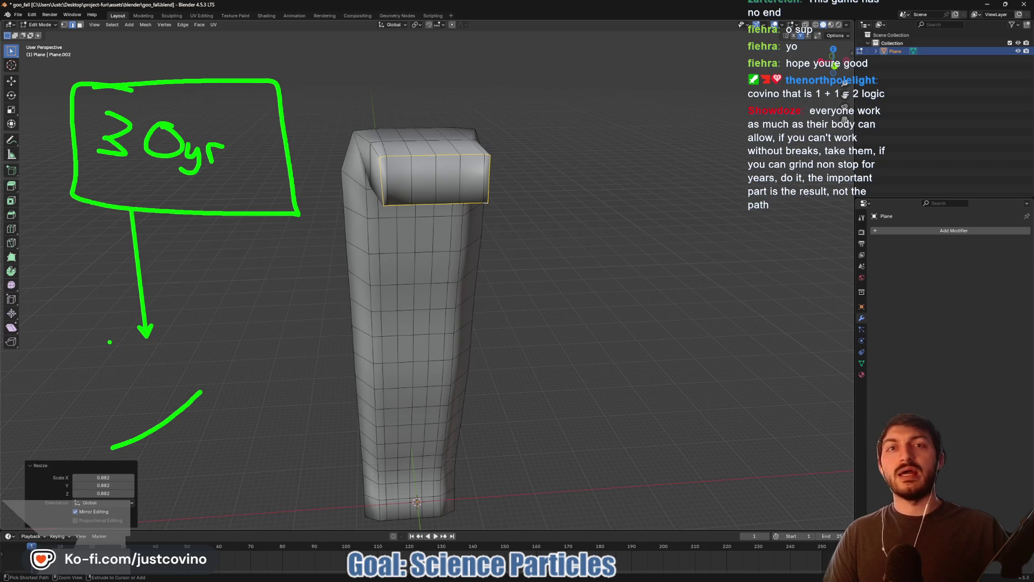
pyautogui.moveTo(207, 392); pyautogui.dragTo(284, 443)
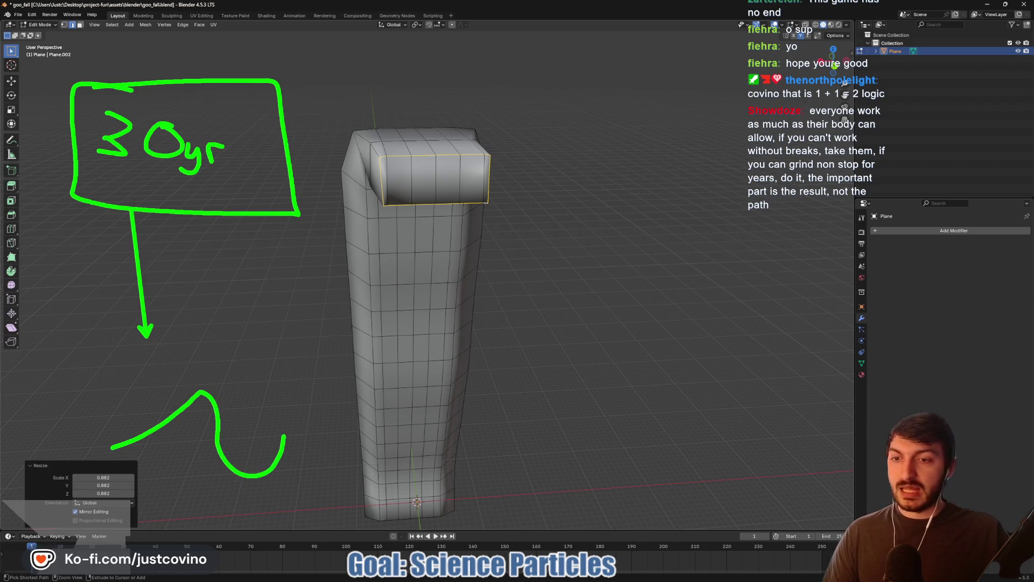
pyautogui.moveTo(442, 71)
pyautogui.mouseDown()
pyautogui.moveTo(300, 102)
pyautogui.moveTo(291, 113)
pyautogui.mouseUp()
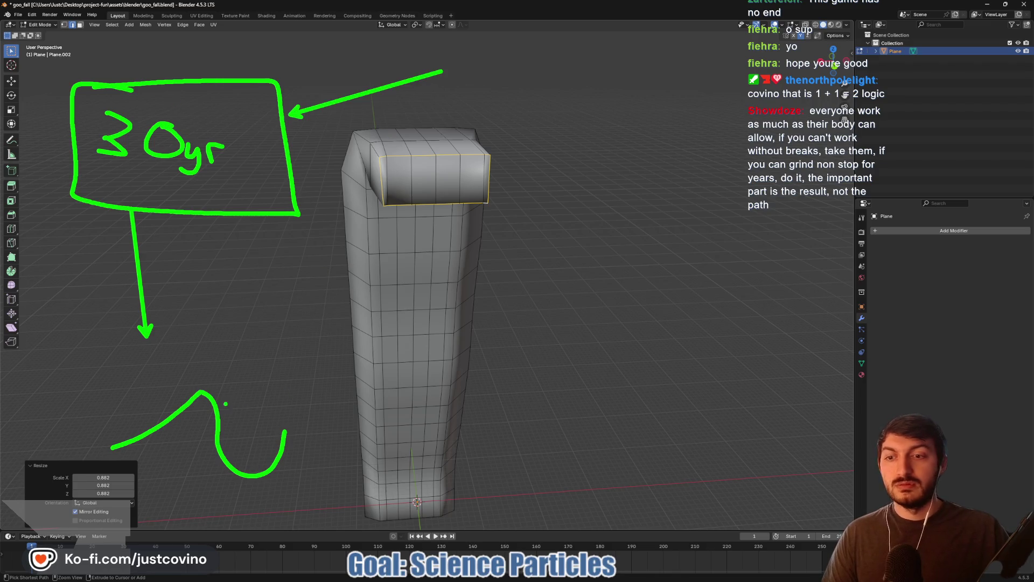
pyautogui.moveTo(201, 389)
pyautogui.mouseDown()
pyautogui.moveTo(257, 305)
pyautogui.moveTo(311, 260)
pyautogui.mouseUp()
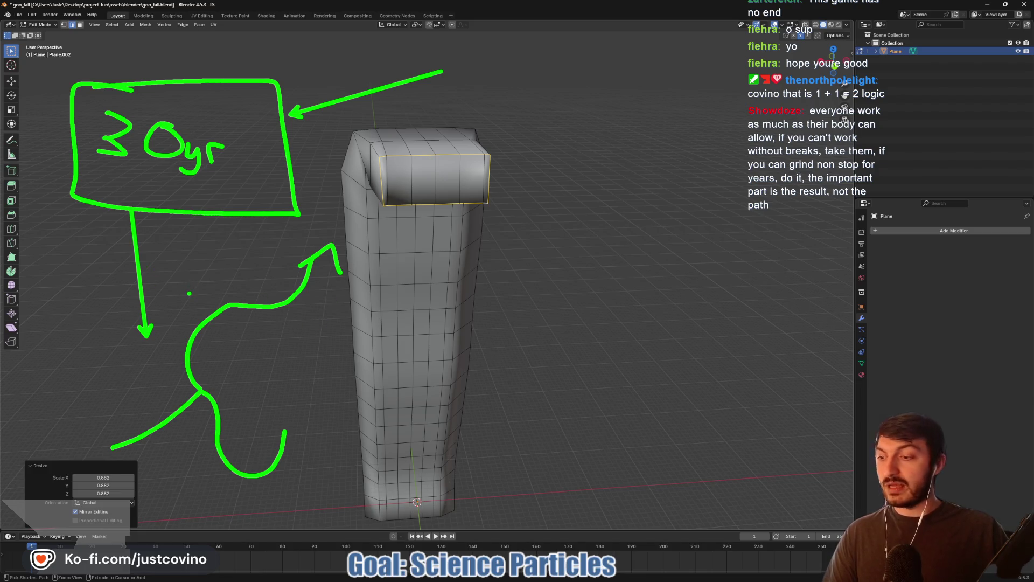
pyautogui.press('Escape')
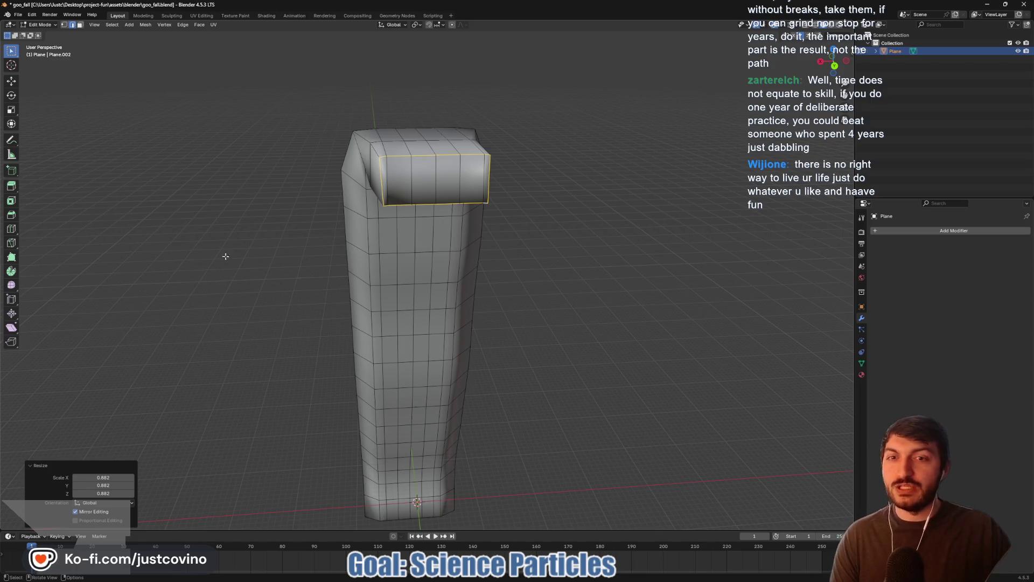
# Select the column's neck edge loop and vertex-slide it by factor 0.414.
pyautogui.moveTo(501, 264); pyautogui.dragTo(490, 221)
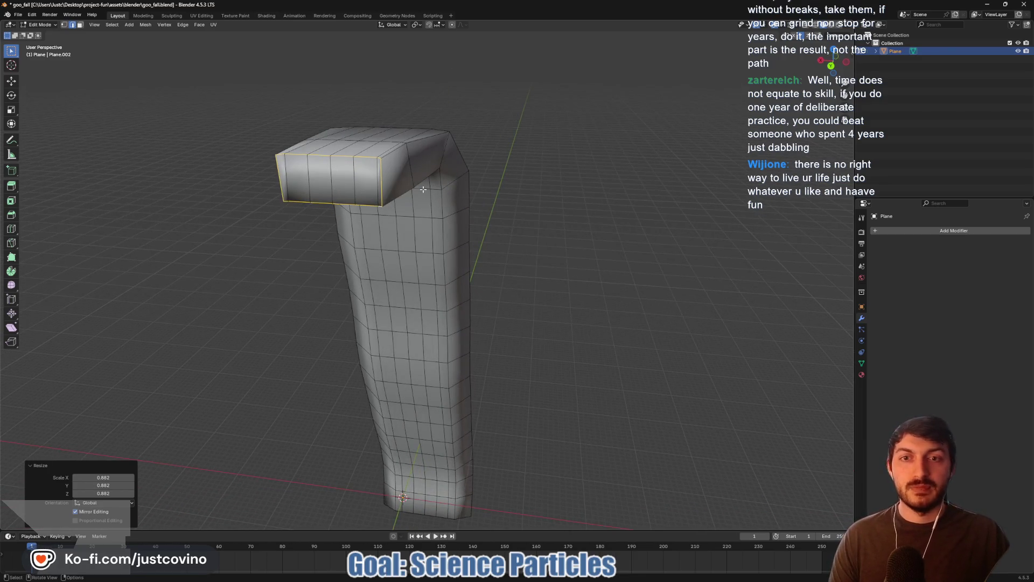
pyautogui.moveTo(414, 183); pyautogui.dragTo(447, 177)
pyautogui.keyDown('alt'); pyautogui.click(427, 107); pyautogui.keyUp('alt')
pyautogui.moveTo(426, 99); pyautogui.dragTo(489, 119)
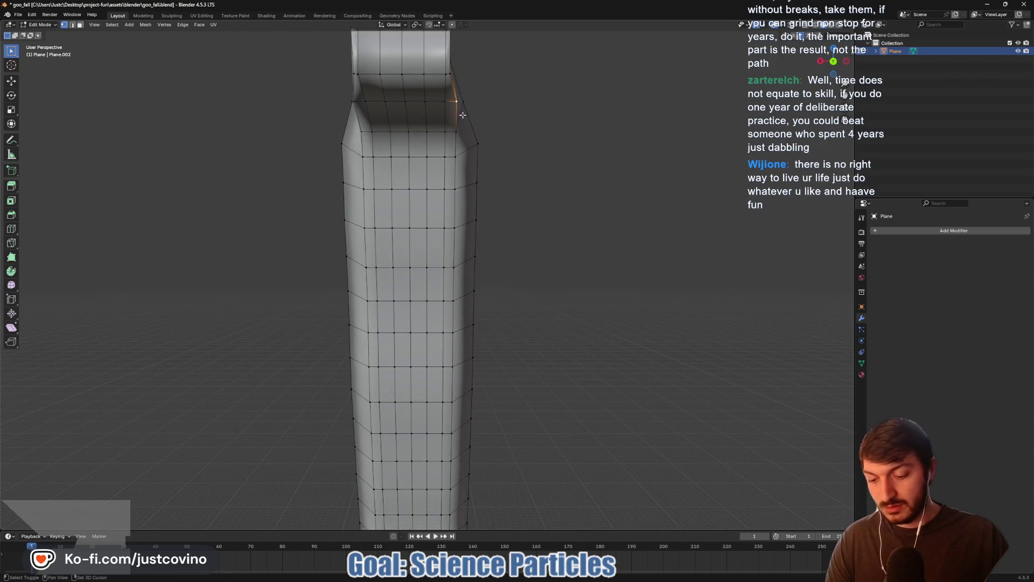
pyautogui.press('g')
pyautogui.press('g')
pyautogui.click(355, 109)
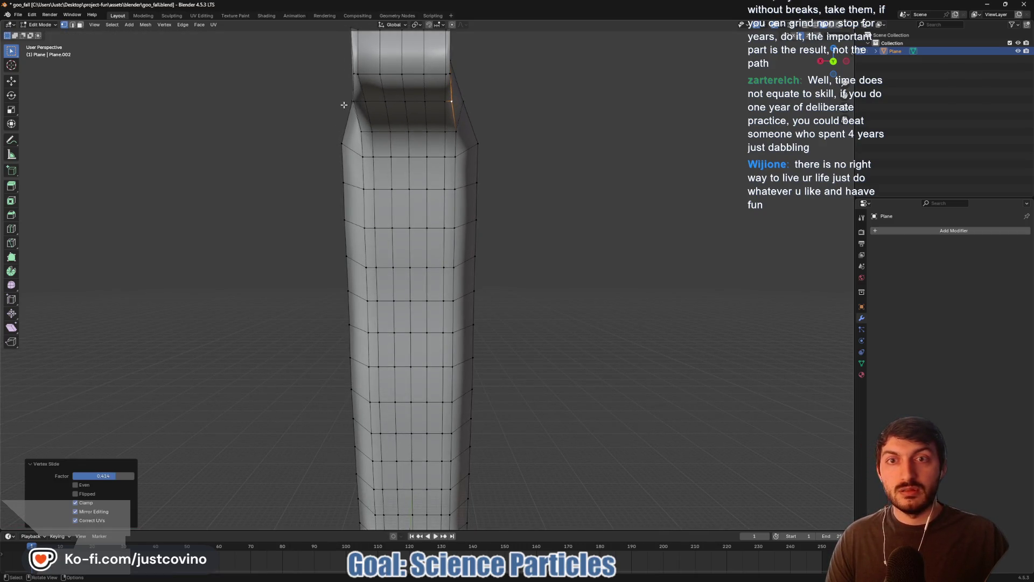
# Vertex-slide the left top-corner vertex along its edge.
pyautogui.click(352, 101)
pyautogui.moveTo(352, 101); pyautogui.dragTo(381, 118)
pyautogui.press('g')
pyautogui.press('g')
pyautogui.click(381, 116)
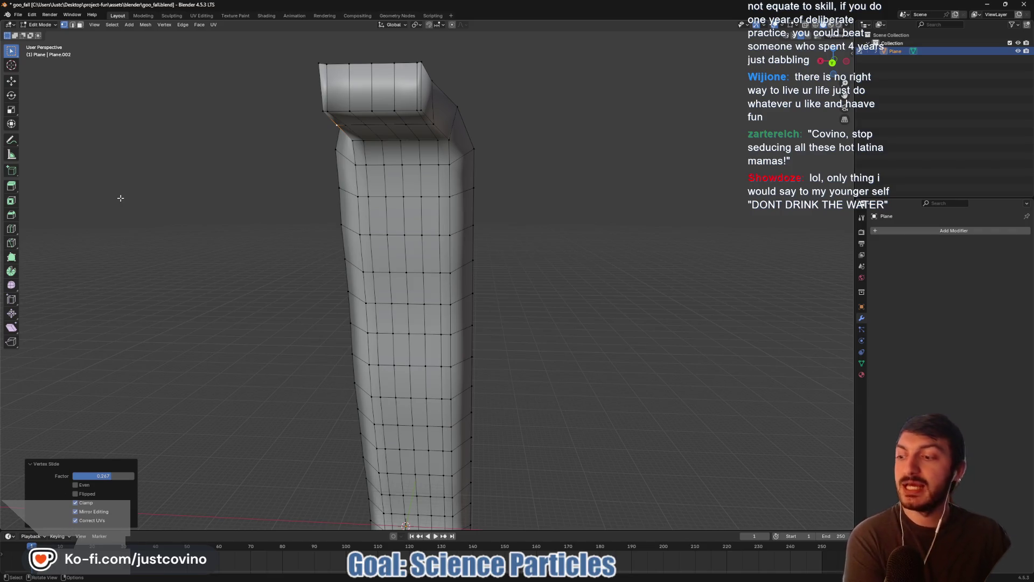
# Inspect the reshaped pipe, save goo_fall.blend, and return to Godot Engine.
pyautogui.moveTo(265, 221); pyautogui.dragTo(303, 221)
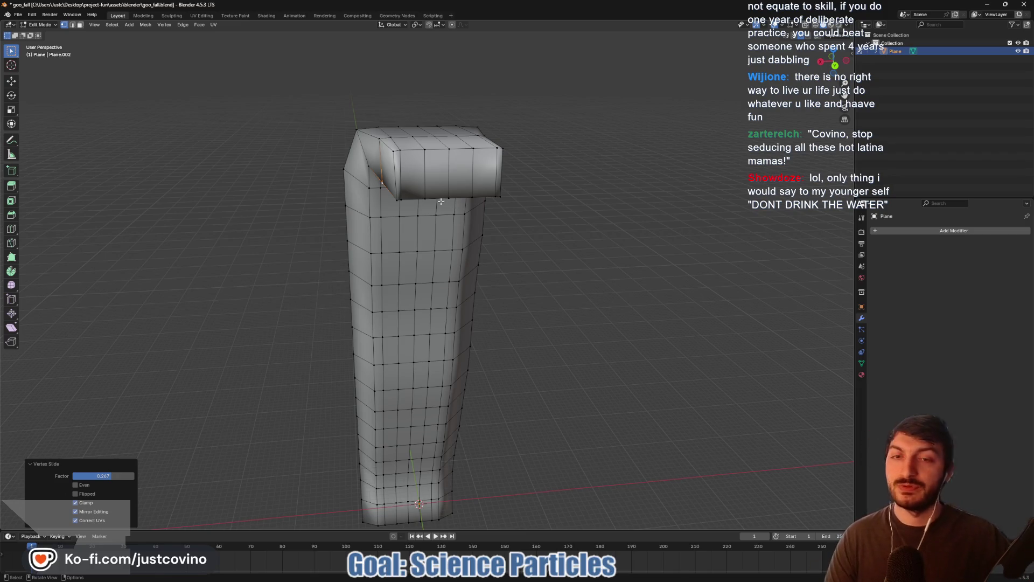
pyautogui.moveTo(472, 187)
pyautogui.mouseDown()
pyautogui.moveTo(549, 269)
pyautogui.moveTo(503, 293)
pyautogui.moveTo(471, 270)
pyautogui.moveTo(546, 271)
pyautogui.moveTo(570, 281)
pyautogui.mouseUp()
pyautogui.scroll(2, 544, 273)
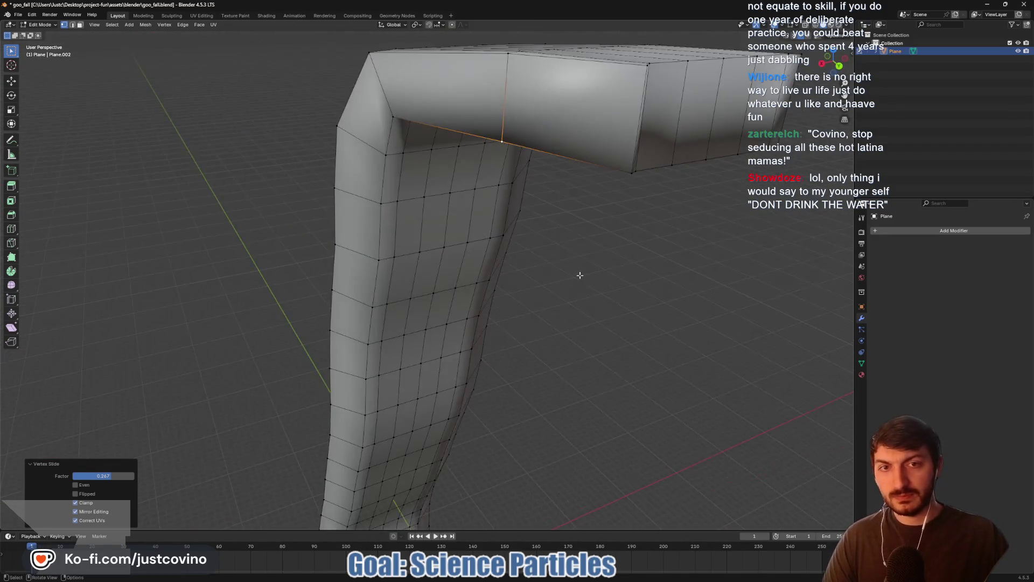
pyautogui.hotkey('ctrl', 's')
pyautogui.click(600, 576)
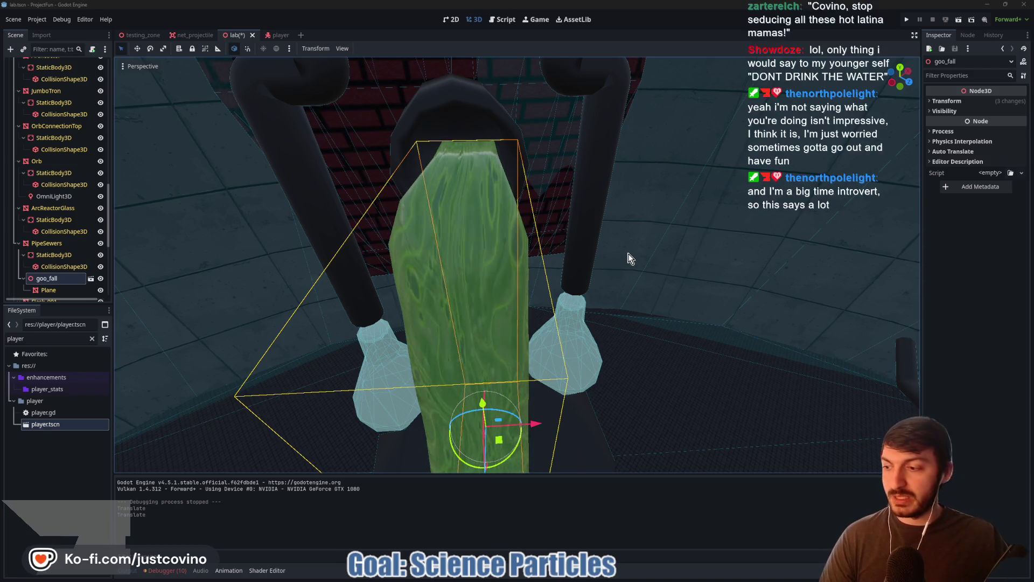
# Orbit around the updated goo column, save the lab scene, and frame goo_fall in view.
pyautogui.moveTo(614, 268)
pyautogui.mouseDown()
pyautogui.moveTo(658, 269)
pyautogui.moveTo(619, 270)
pyautogui.moveTo(646, 266)
pyautogui.moveTo(615, 254)
pyautogui.moveTo(490, 257)
pyautogui.moveTo(555, 279)
pyautogui.moveTo(500, 291)
pyautogui.moveTo(555, 288)
pyautogui.moveTo(574, 300)
pyautogui.moveTo(560, 289)
pyautogui.moveTo(654, 251)
pyautogui.moveTo(600, 248)
pyautogui.mouseUp()
pyautogui.scroll(3, 500, 291)
pyautogui.scroll(4, 504, 294)
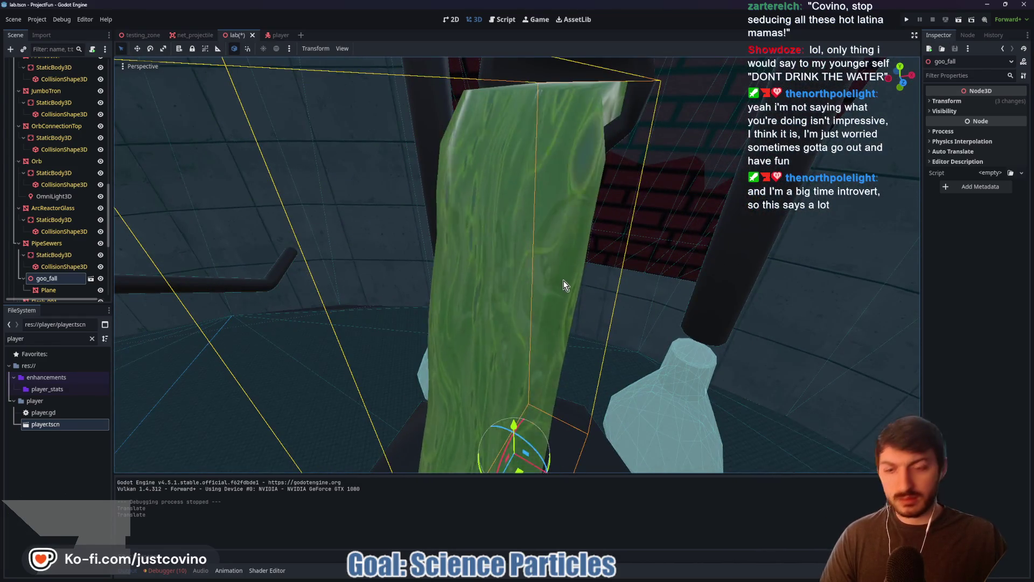
pyautogui.hotkey('ctrl', 's')
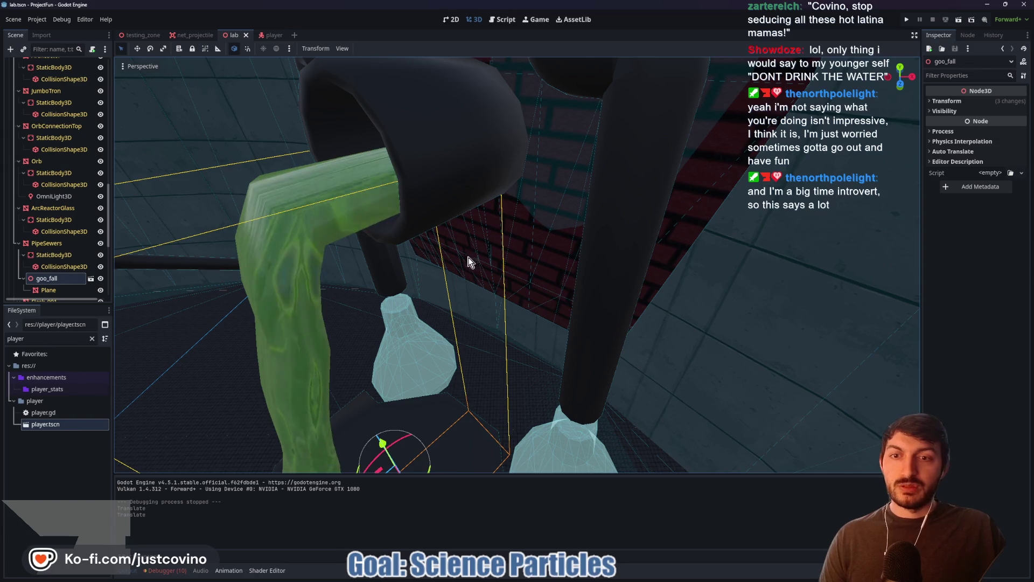
pyautogui.scroll(-3, 432, 299)
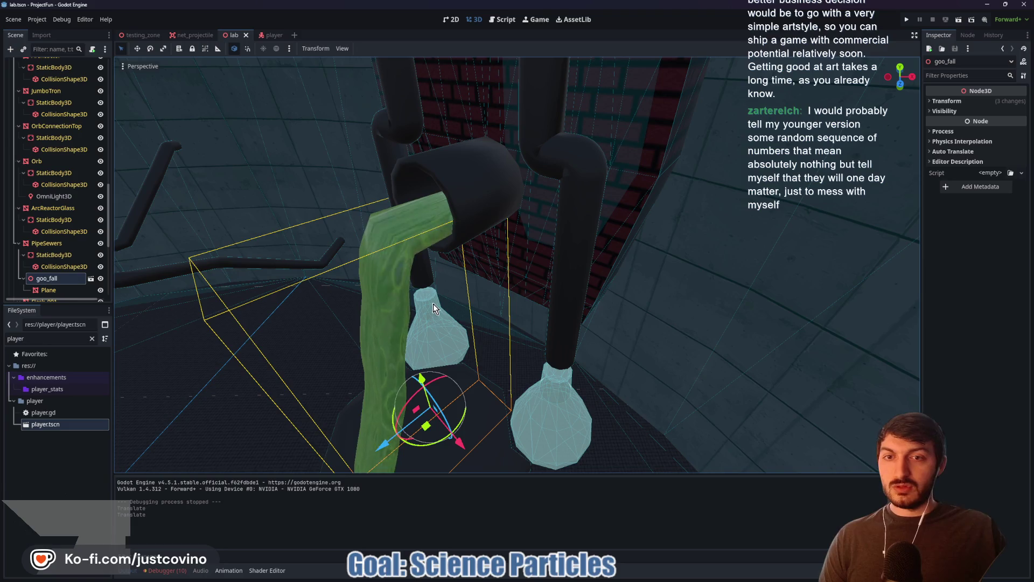
pyautogui.press('f')
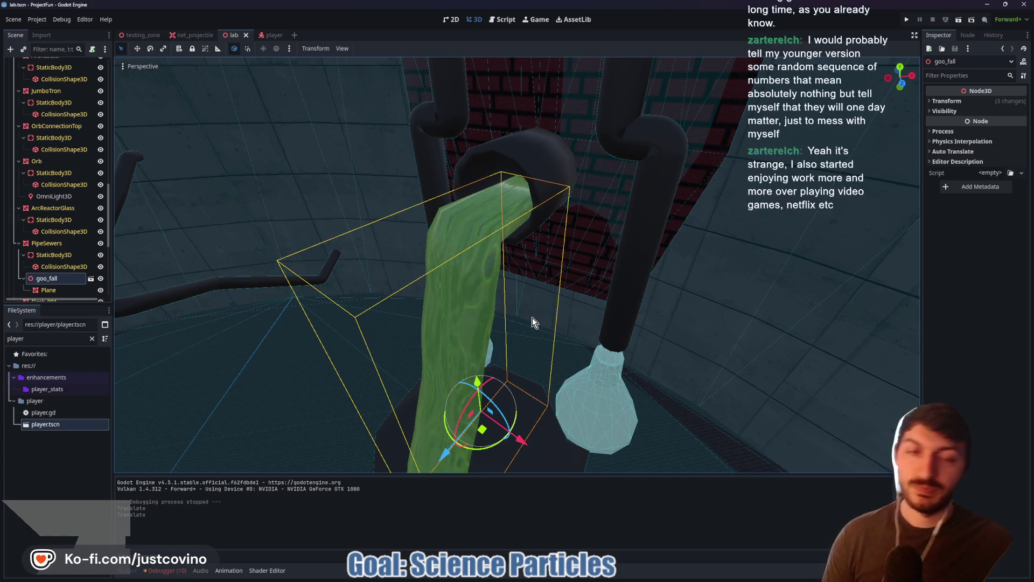
pyautogui.moveTo(568, 286); pyautogui.dragTo(558, 257)
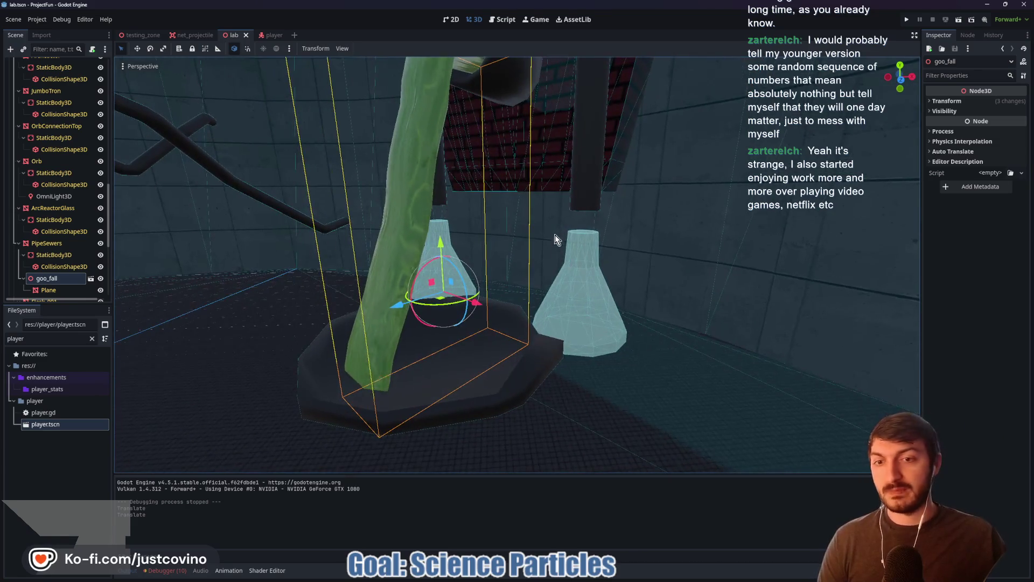
pyautogui.scroll(-5, 468, 270)
pyautogui.scroll(6, 564, 238)
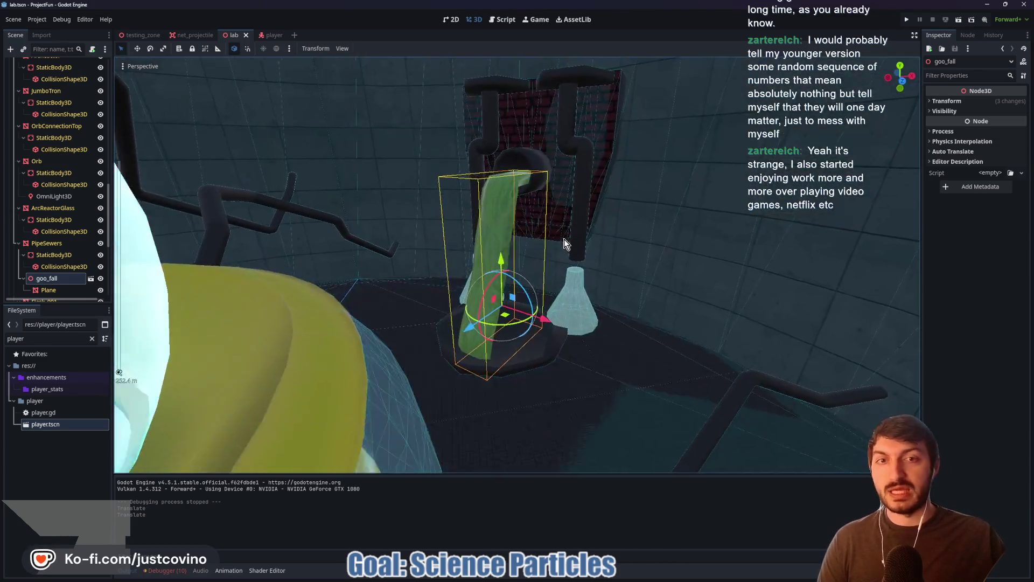
pyautogui.scroll(-3, 593, 264)
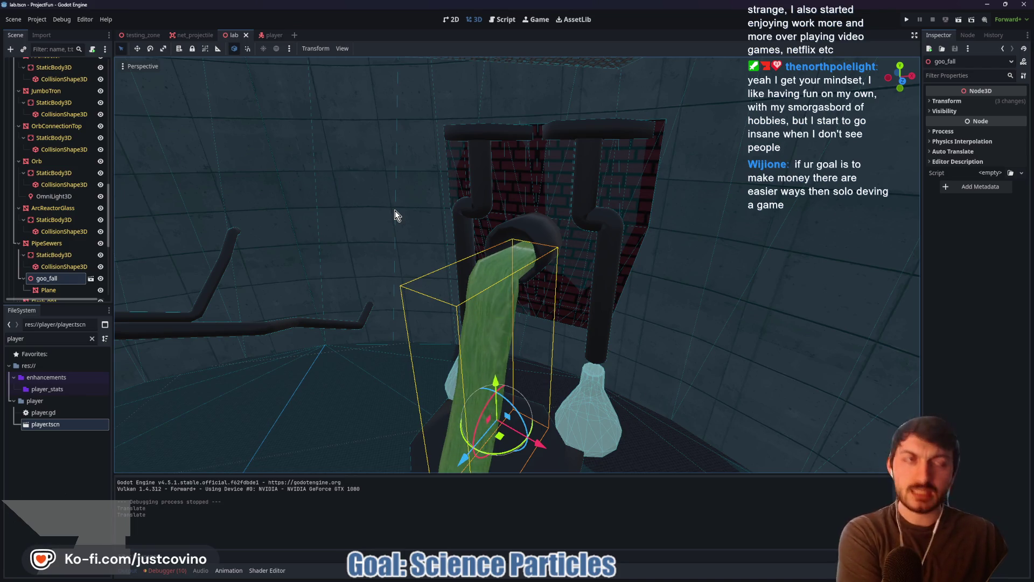
# Frame the goo_fall stream and orbit for a clear view of it and the pipes.
pyautogui.moveTo(417, 179); pyautogui.dragTo(432, 199)
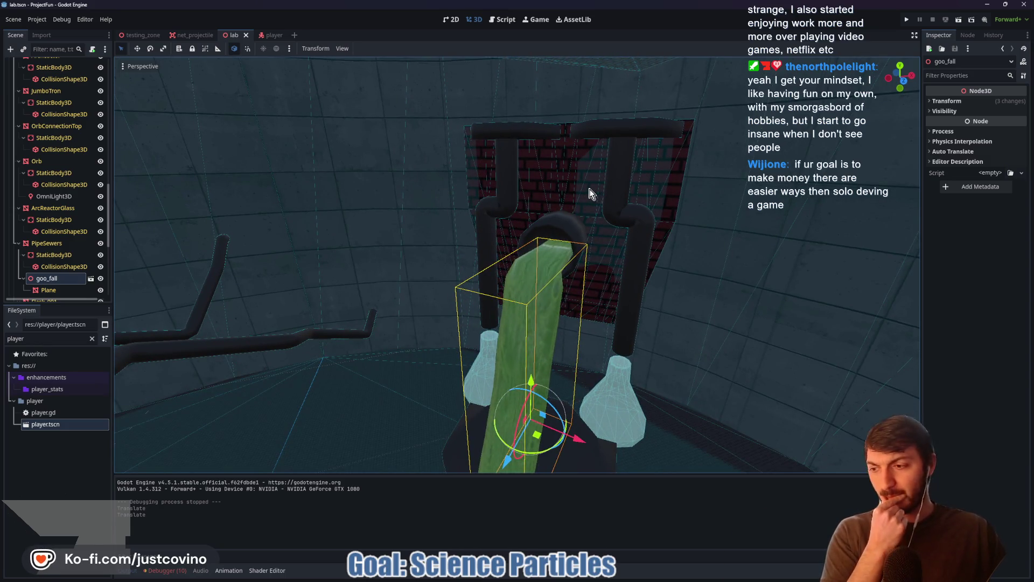
pyautogui.moveTo(612, 243)
pyautogui.mouseDown()
pyautogui.moveTo(633, 281)
pyautogui.moveTo(607, 264)
pyautogui.moveTo(448, 285)
pyautogui.moveTo(677, 270)
pyautogui.moveTo(549, 296)
pyautogui.moveTo(435, 301)
pyautogui.moveTo(520, 301)
pyautogui.moveTo(461, 296)
pyautogui.moveTo(459, 305)
pyautogui.mouseUp()
pyautogui.scroll(5, 633, 281)
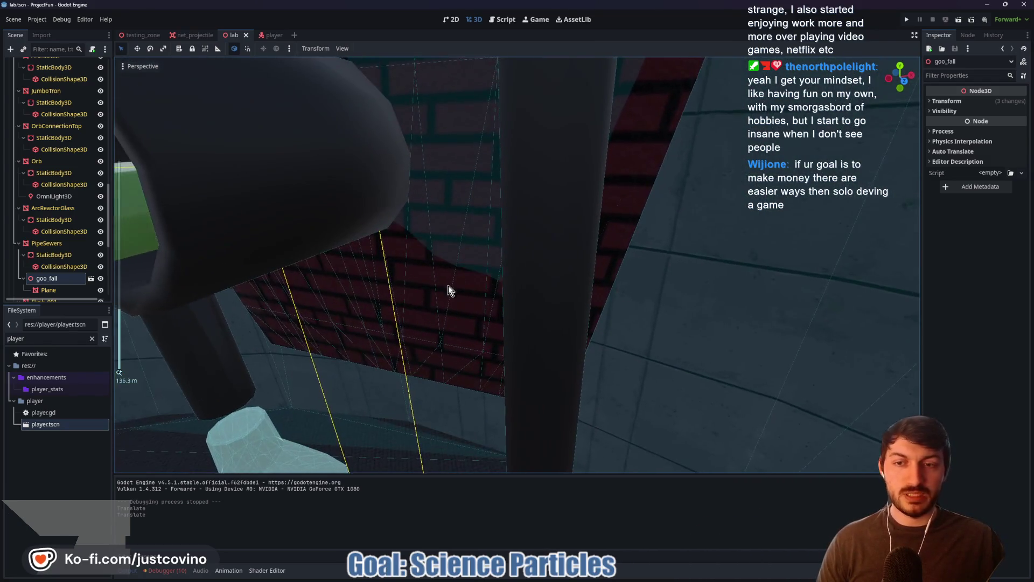
pyautogui.press('f')
pyautogui.scroll(-3, 547, 360)
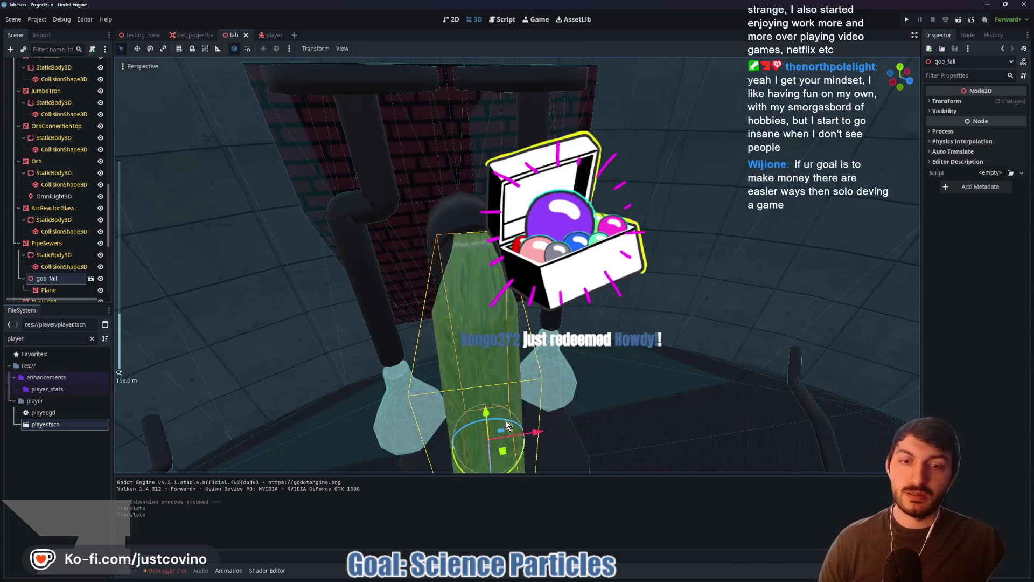
pyautogui.moveTo(580, 385)
pyautogui.mouseDown()
pyautogui.moveTo(641, 427)
pyautogui.moveTo(645, 392)
pyautogui.moveTo(626, 392)
pyautogui.mouseUp()
pyautogui.scroll(-3, 652, 394)
# Slide goo_fall along its Z axis into its new spot and save the lab scene.
pyautogui.moveTo(500, 435); pyautogui.dragTo(500, 427)
pyautogui.moveTo(569, 407); pyautogui.dragTo(499, 388)
pyautogui.hotkey('ctrl', 's')
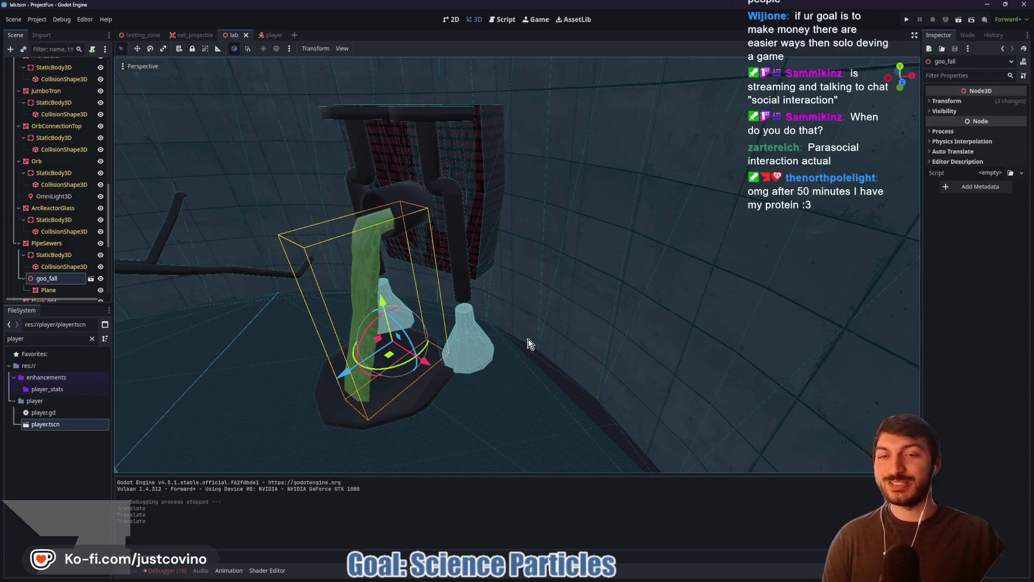
pyautogui.scroll(5, 457, 365)
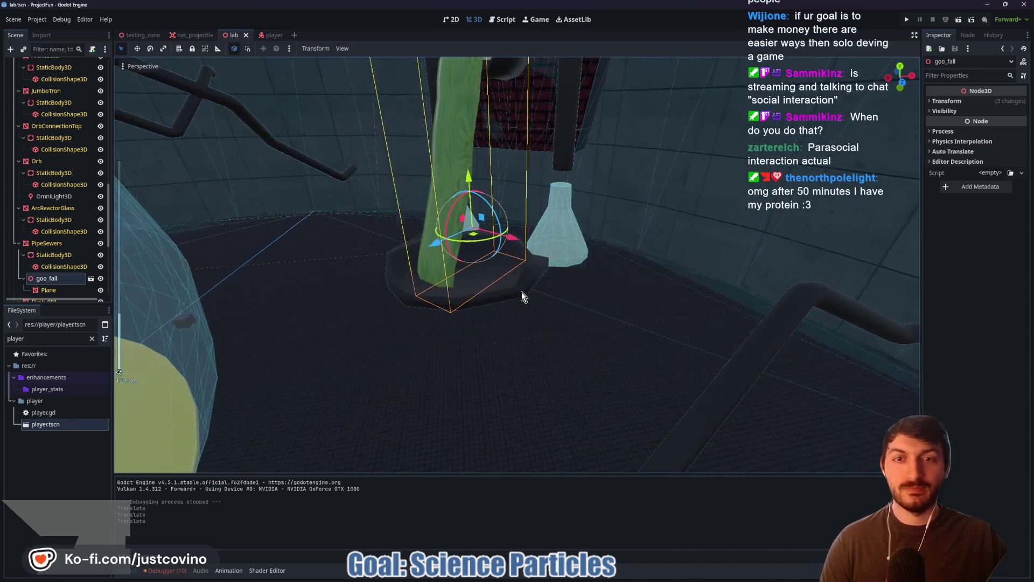
pyautogui.scroll(4, 521, 296)
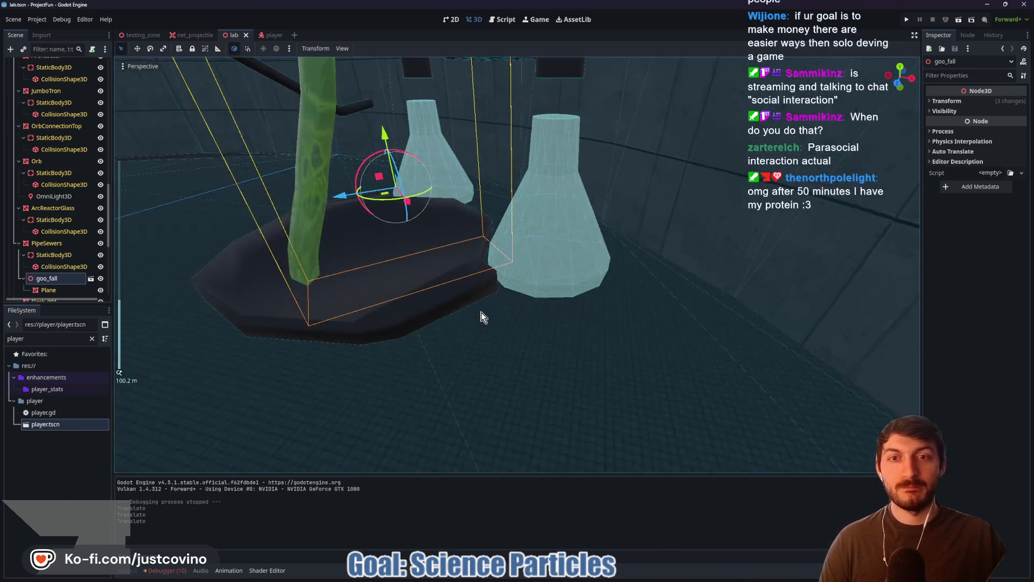
pyautogui.scroll(2, 480, 315)
pyautogui.scroll(-4, 483, 316)
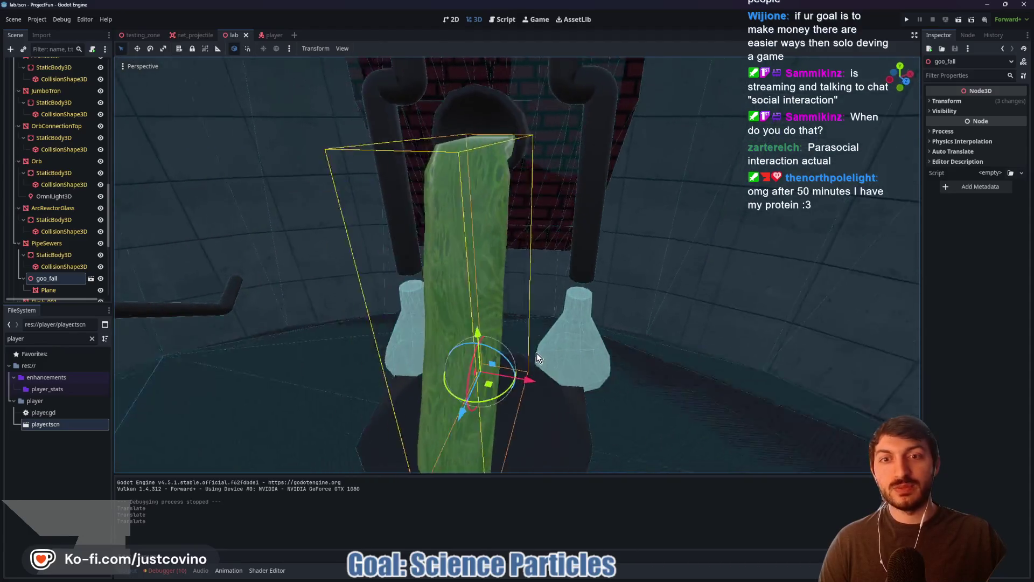
pyautogui.moveTo(536, 354)
pyautogui.mouseDown()
pyautogui.moveTo(574, 347)
pyautogui.moveTo(474, 273)
pyautogui.mouseUp()
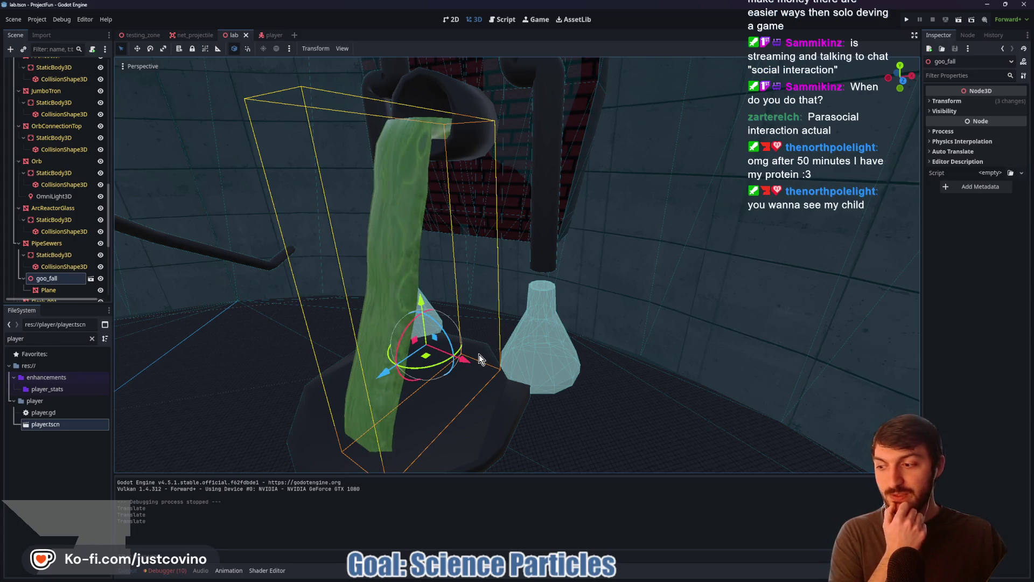
pyautogui.moveTo(531, 313); pyautogui.dragTo(513, 328)
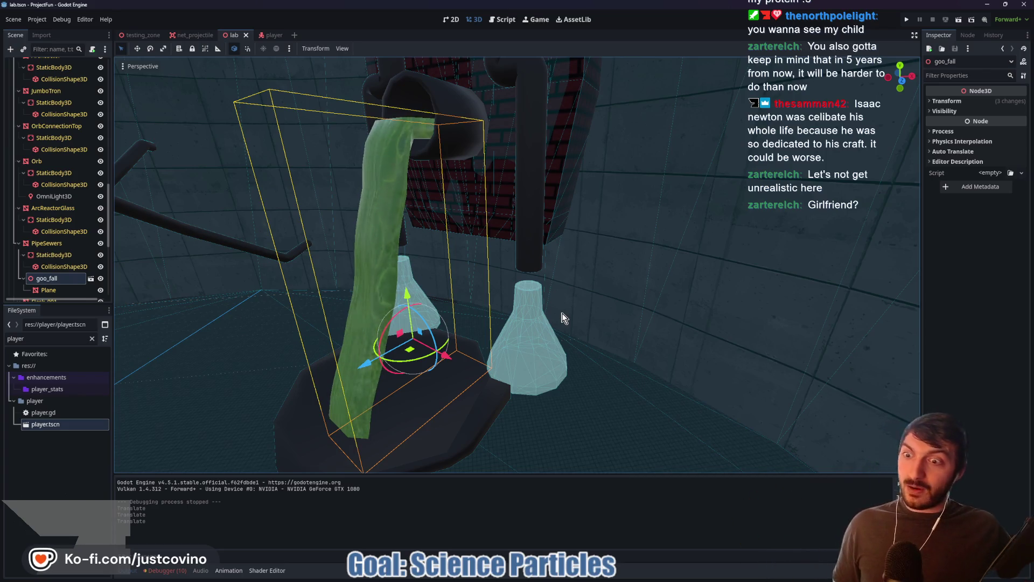
pyautogui.click(93, 338)
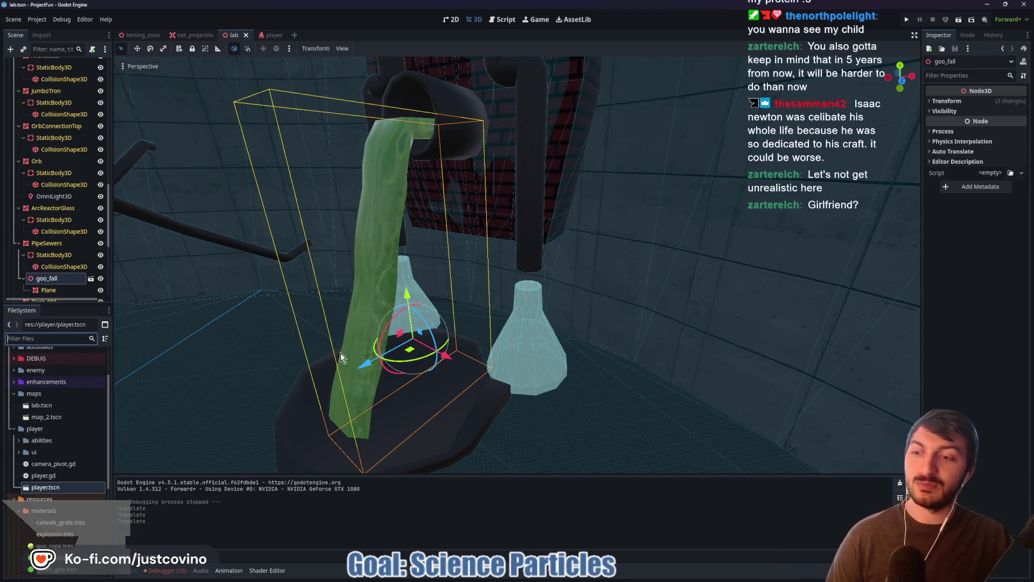
# Orbit around the goo stream and bring up the protein-structure image in the browser.
pyautogui.moveTo(534, 297); pyautogui.dragTo(493, 293)
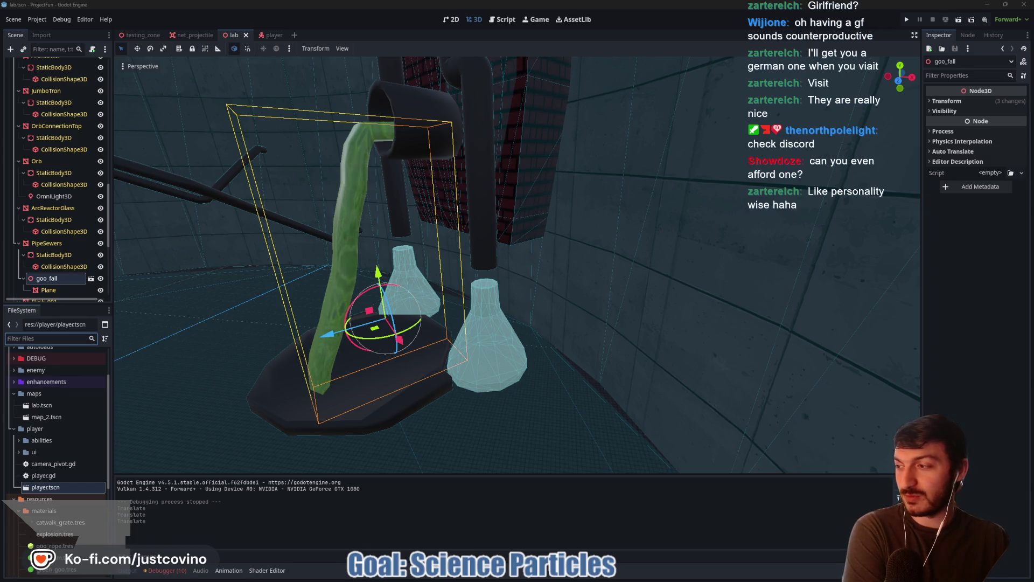
pyautogui.hotkey('alt', 'Tab')
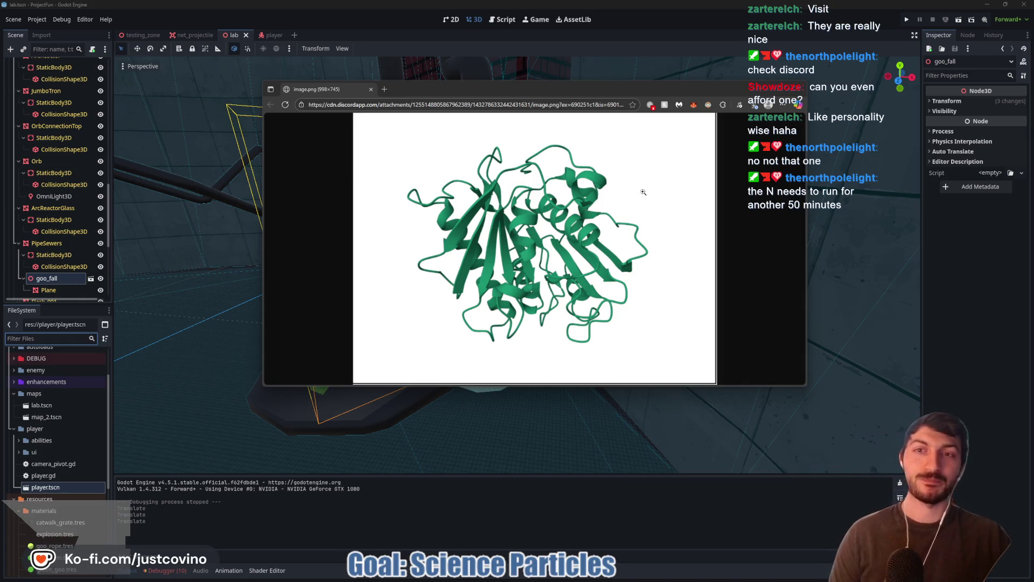
# Close the protein image, save the lab scene, and select the SlimePool platform under the stream.
pyautogui.hotkey('ctrl', 'w')
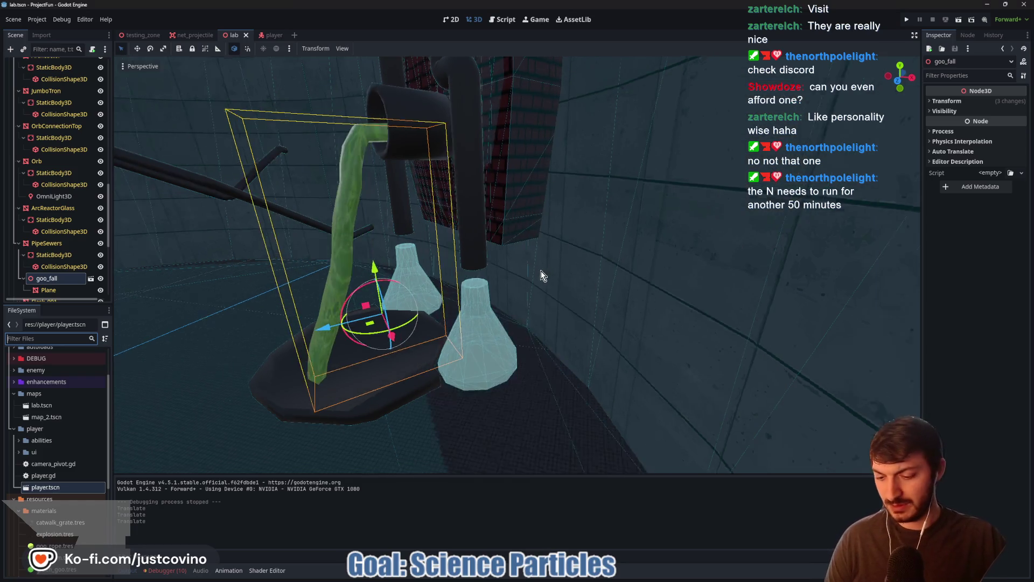
pyautogui.hotkey('ctrl', 's')
pyautogui.press('w')
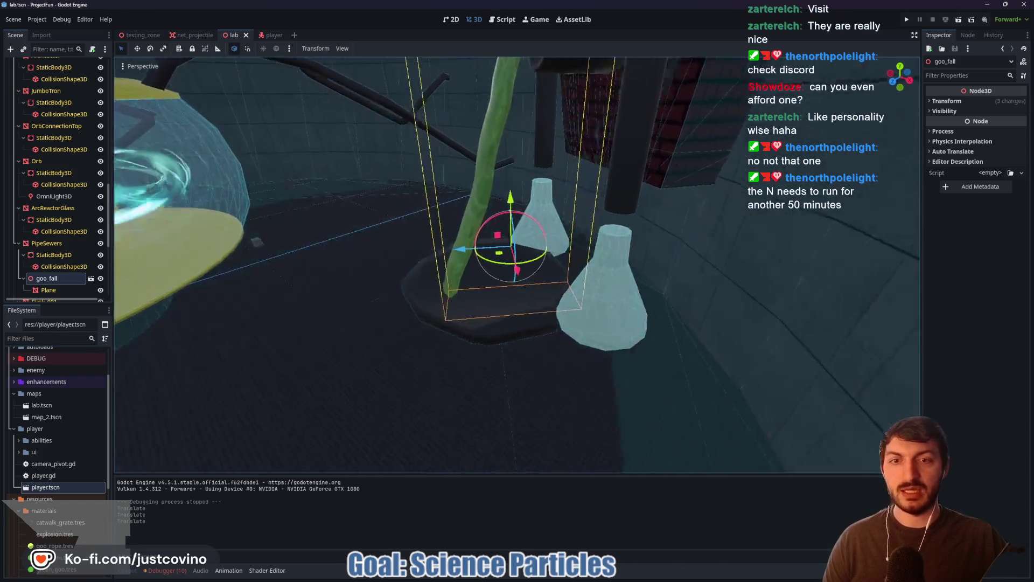
pyautogui.press('q')
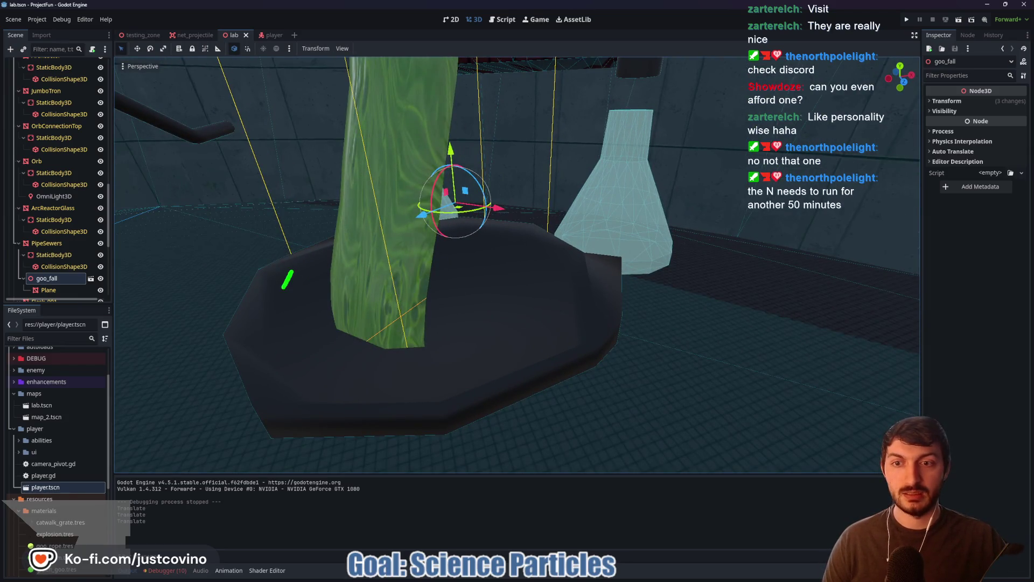
pyautogui.moveTo(291, 272); pyautogui.dragTo(576, 282)
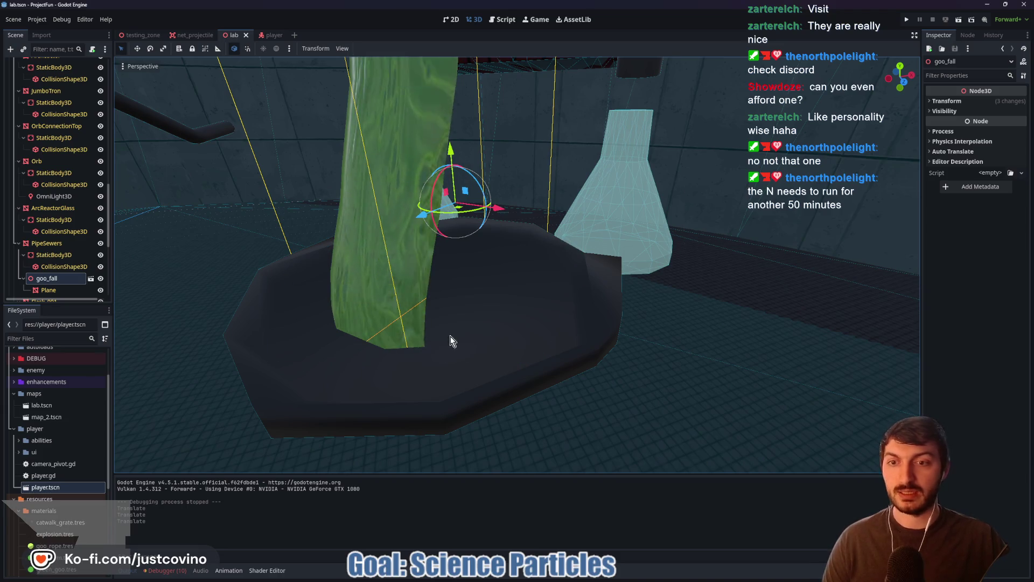
pyautogui.click(444, 382)
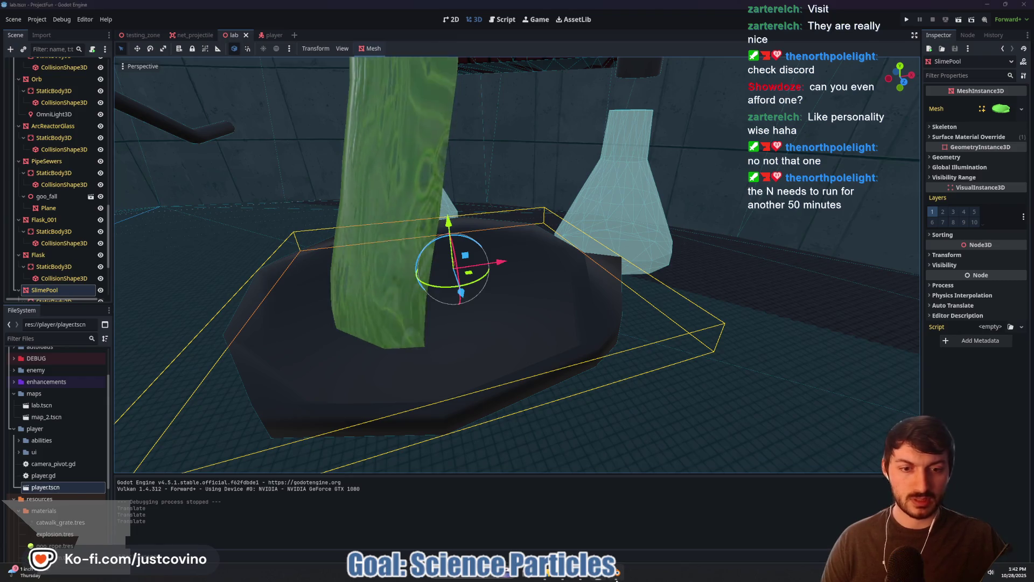
# Save goo_fall.blend in Blender and switch back to Godot.
pyautogui.click(561, 571)
pyautogui.hotkey('ctrl', 's')
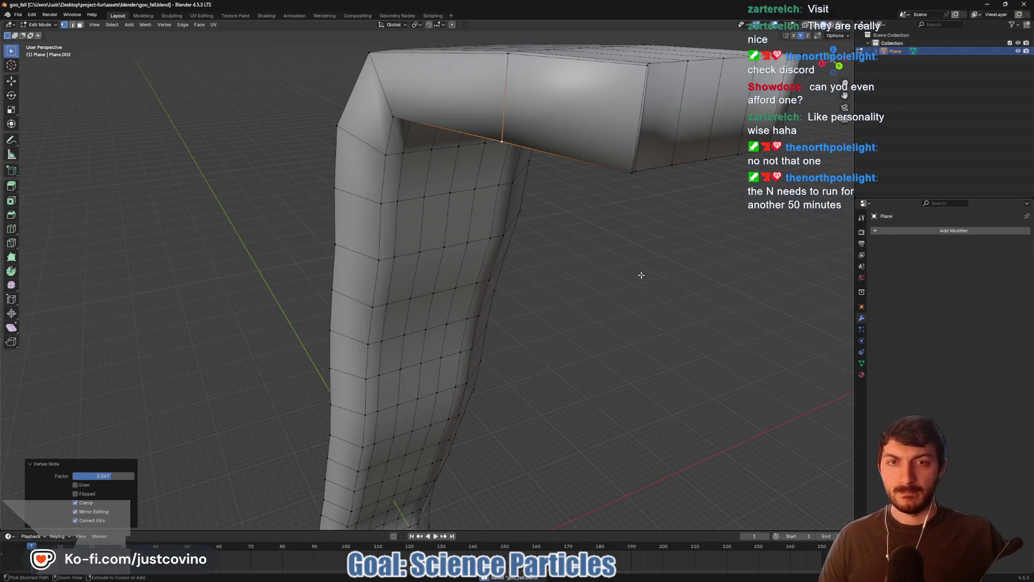
pyautogui.hotkey('alt', 'Tab')
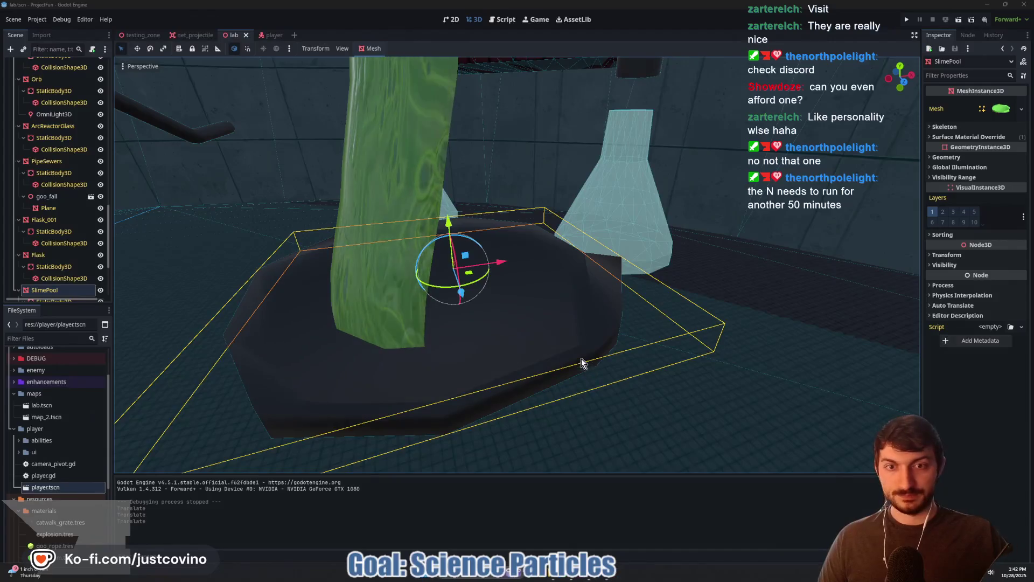
# Close the material maker folder window so Godot can reimport the goo_fall model.
pyautogui.moveTo(555, 577)
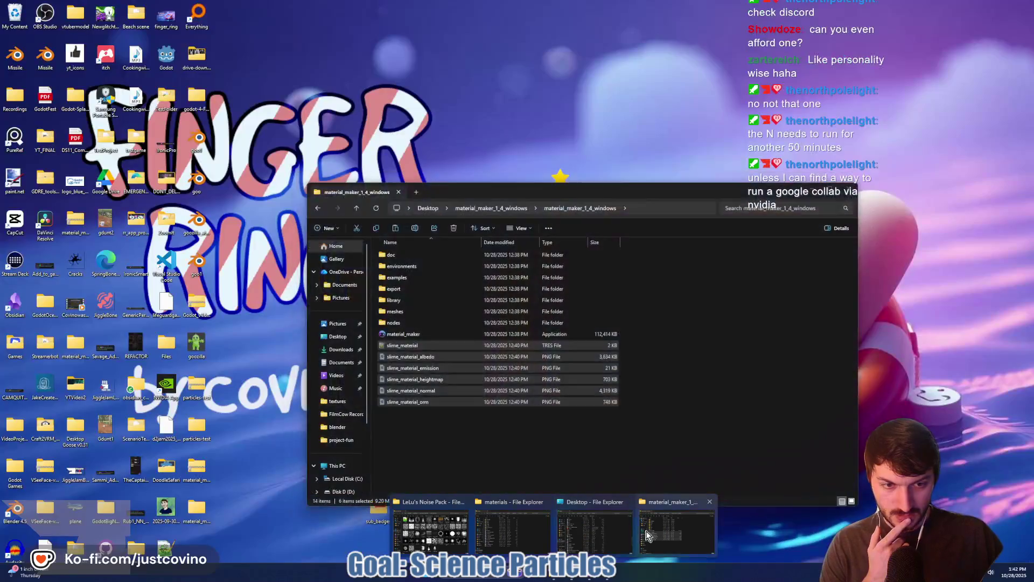
pyautogui.click(675, 533)
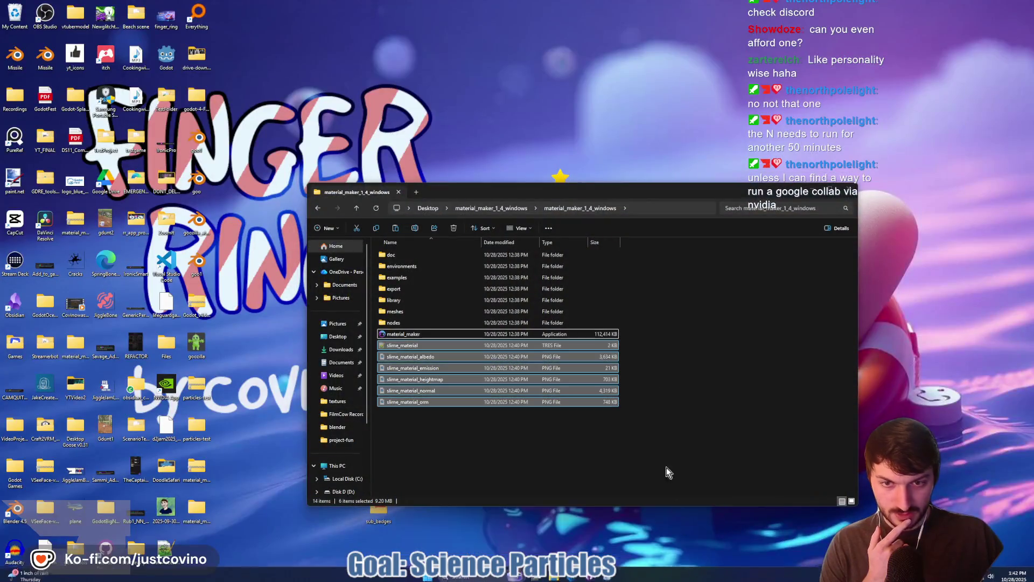
pyautogui.click(850, 191)
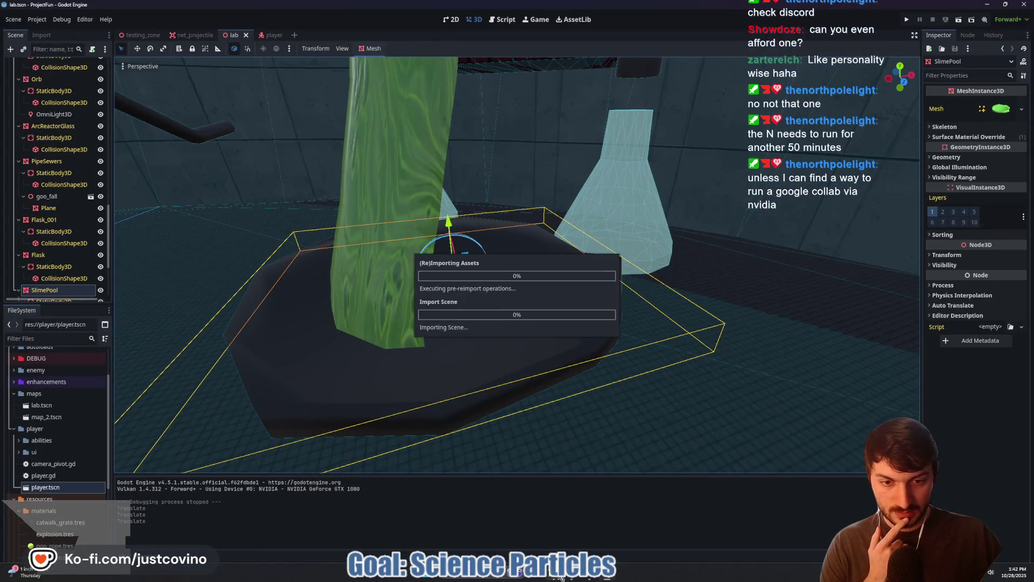
pyautogui.moveTo(560, 576)
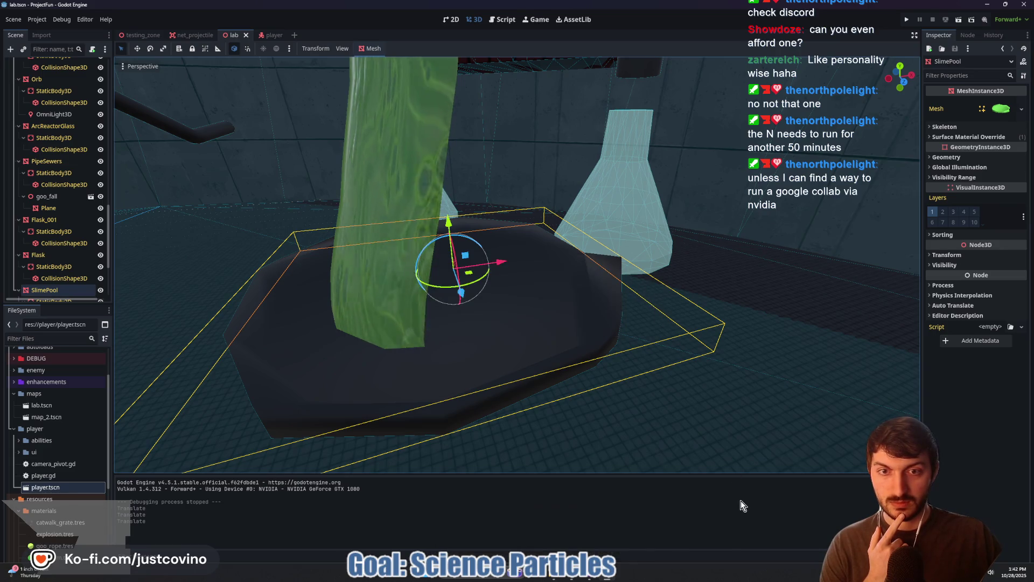
pyautogui.scroll(5, 638, 374)
pyautogui.scroll(-5, 637, 374)
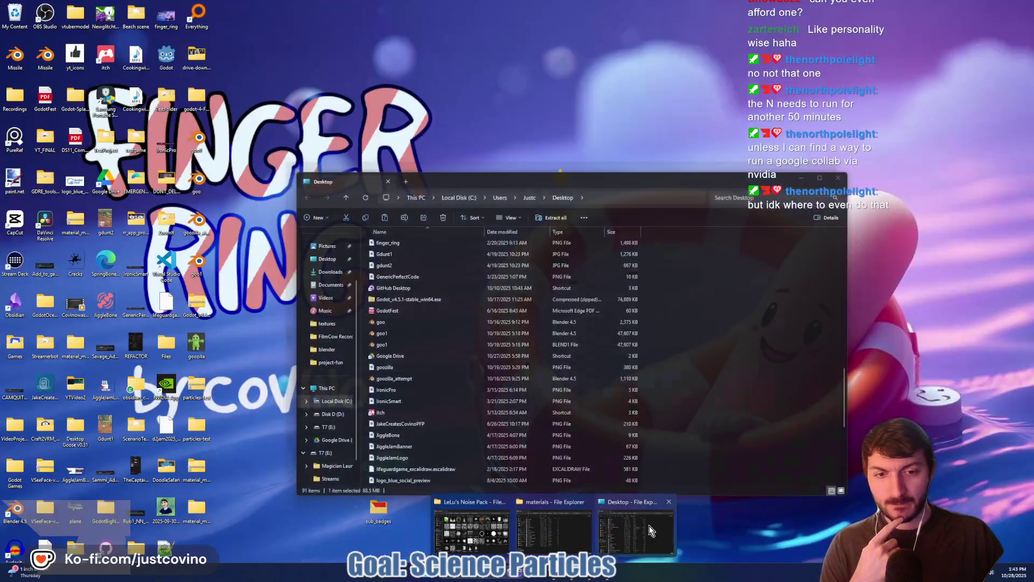
# Browse Desktop > project-fun > assets > blender and open lab.blend.
pyautogui.click(652, 531)
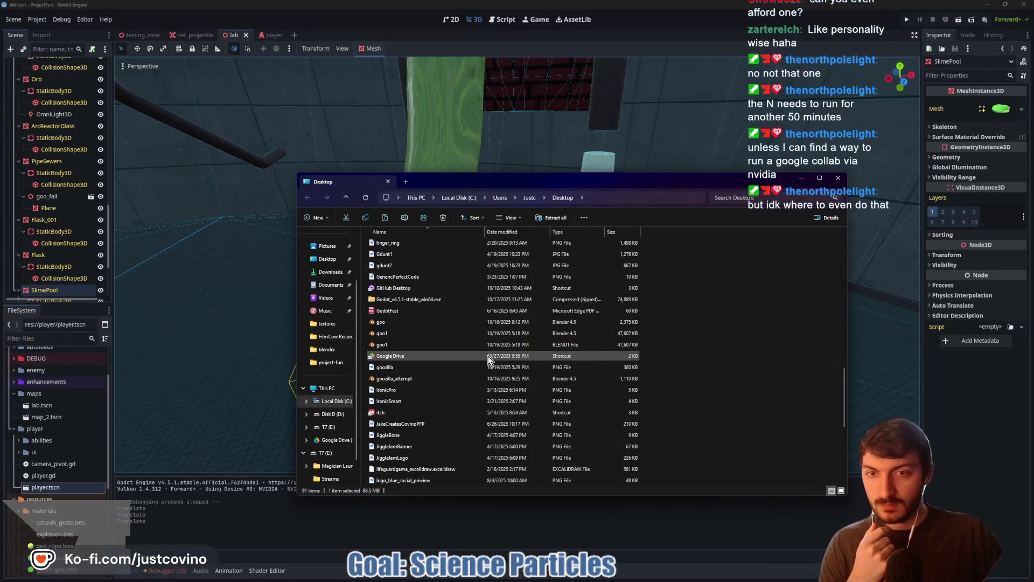
pyautogui.scroll(10, 466, 357)
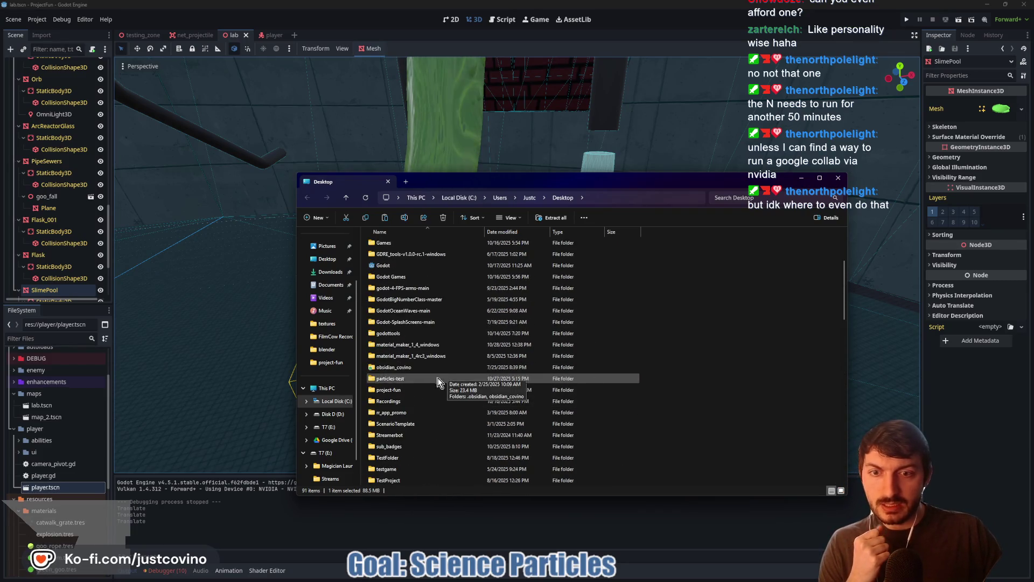
pyautogui.doubleClick(420, 388)
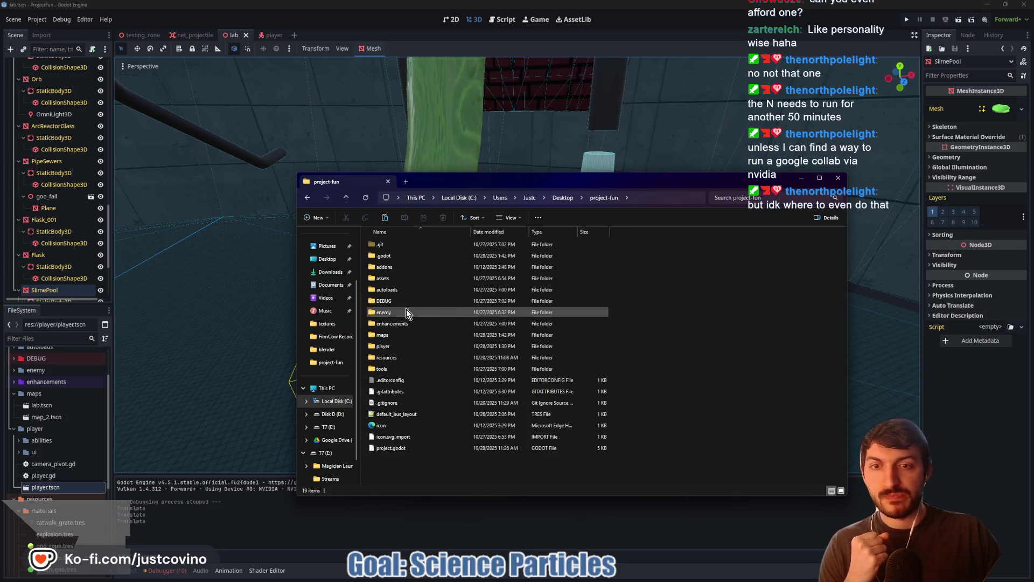
pyautogui.doubleClick(397, 280)
pyautogui.doubleClick(394, 244)
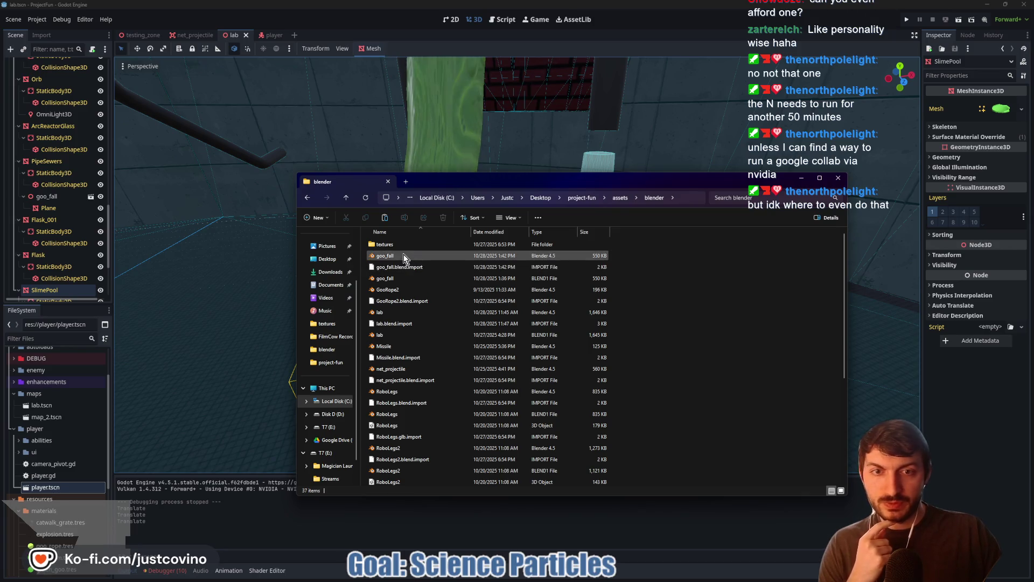
pyautogui.click(403, 315)
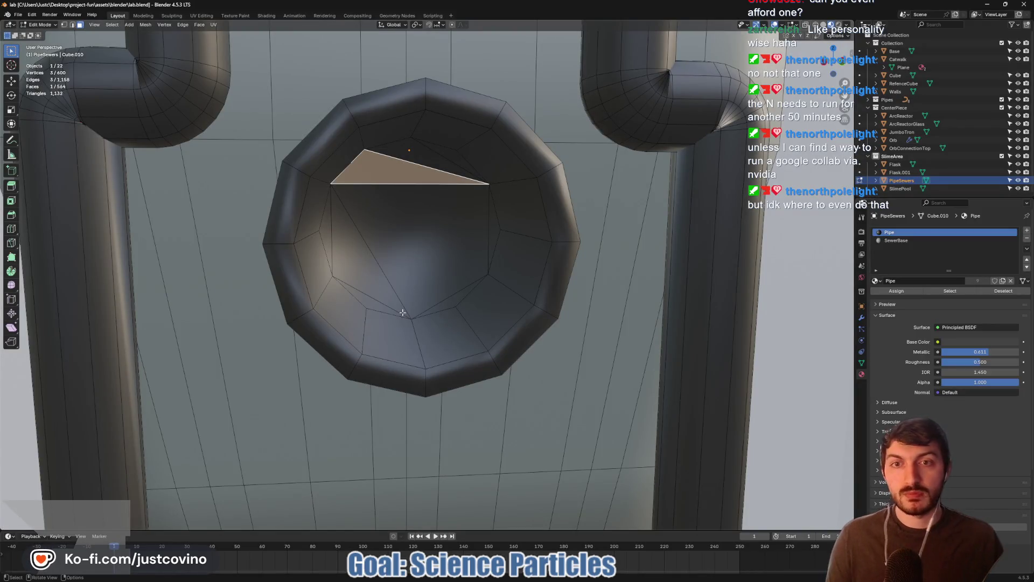
# Leave the pipe mesh and put the SlimePool dish into Edit Mode.
pyautogui.scroll(-4, 403, 315)
pyautogui.scroll(-5, 443, 393)
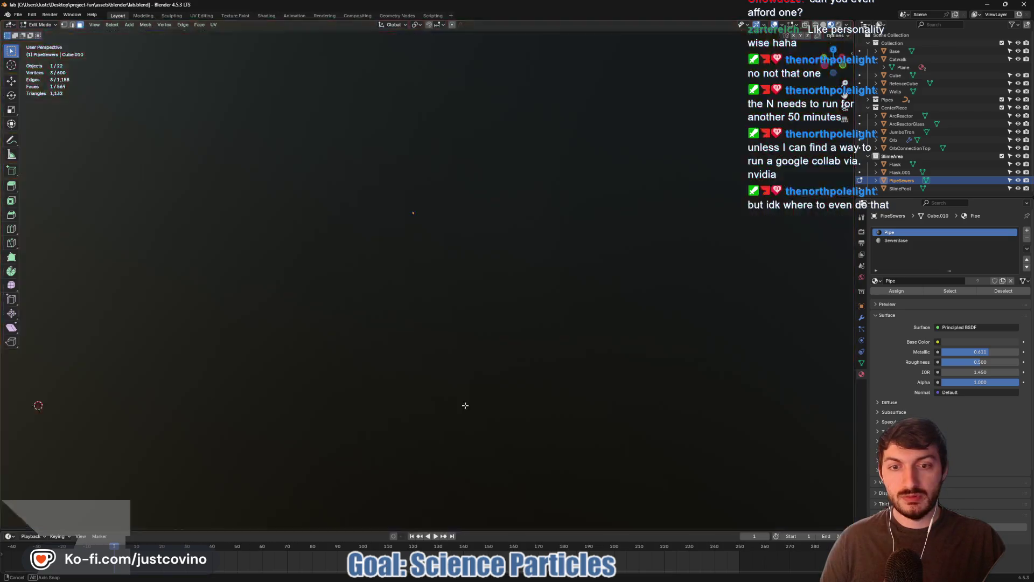
pyautogui.scroll(3, 485, 399)
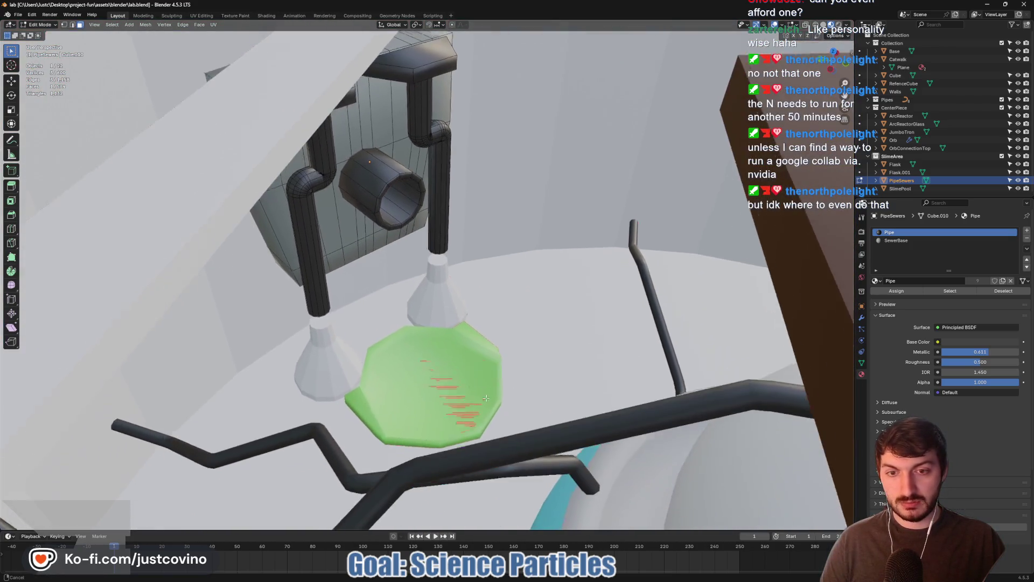
pyautogui.press('Tab')
pyautogui.click(451, 386)
pyautogui.press('Tab')
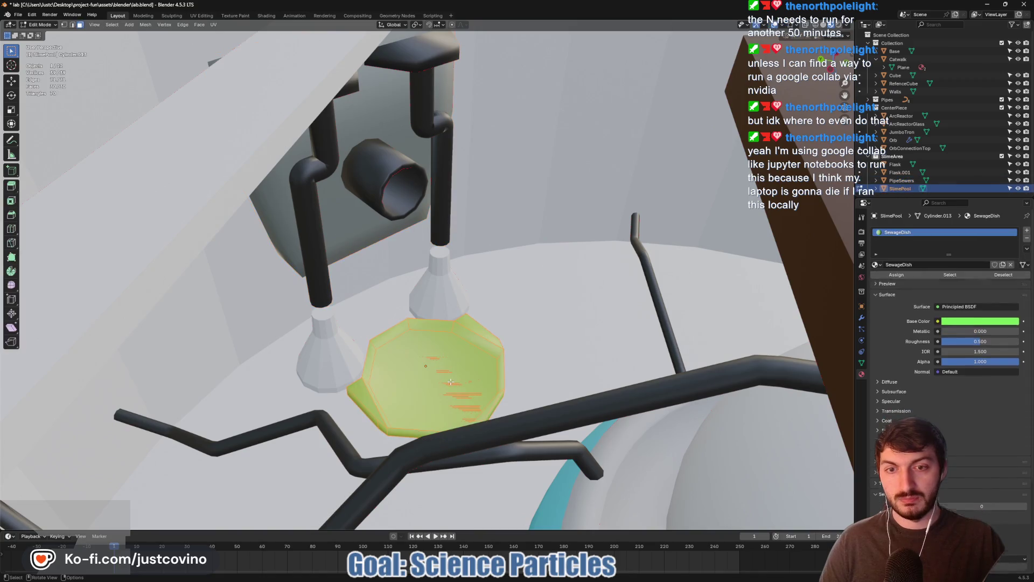
# From an overhead view, select only the dish's inner floor face and begin extruding it.
pyautogui.scroll(3, 446, 388)
pyautogui.scroll(2, 444, 398)
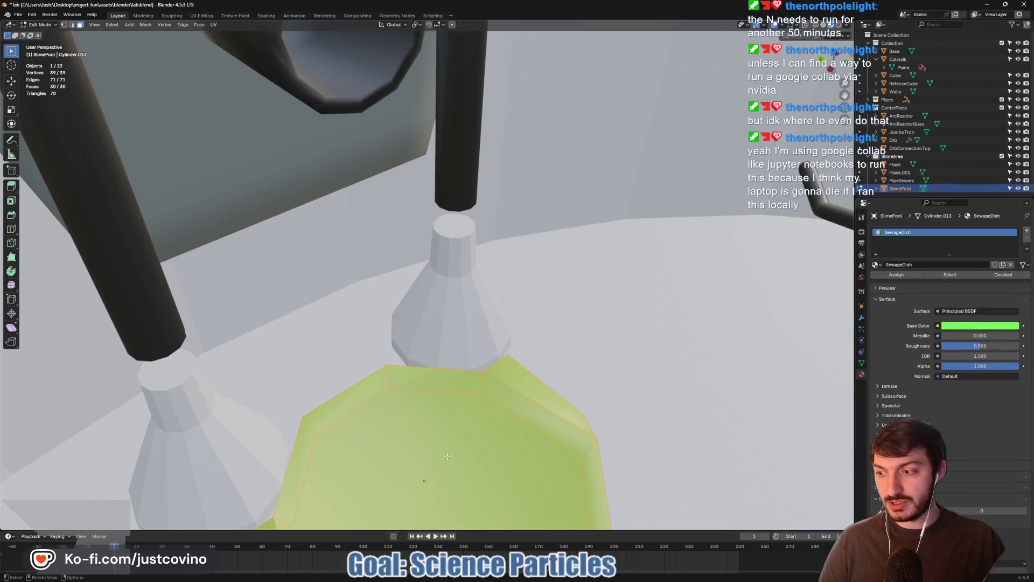
pyautogui.scroll(-3, 448, 456)
pyautogui.scroll(2, 433, 293)
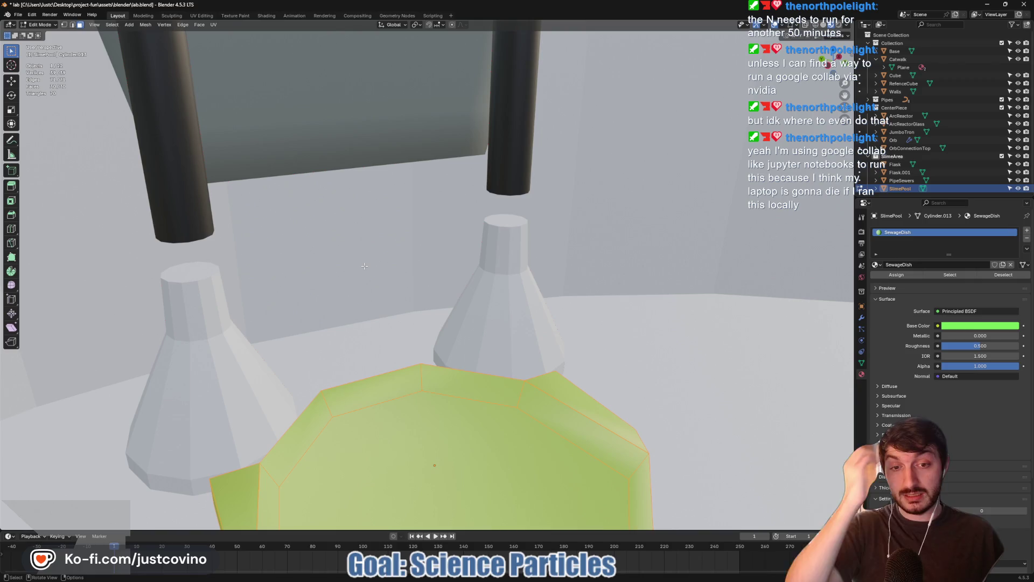
pyautogui.moveTo(452, 362); pyautogui.dragTo(444, 399)
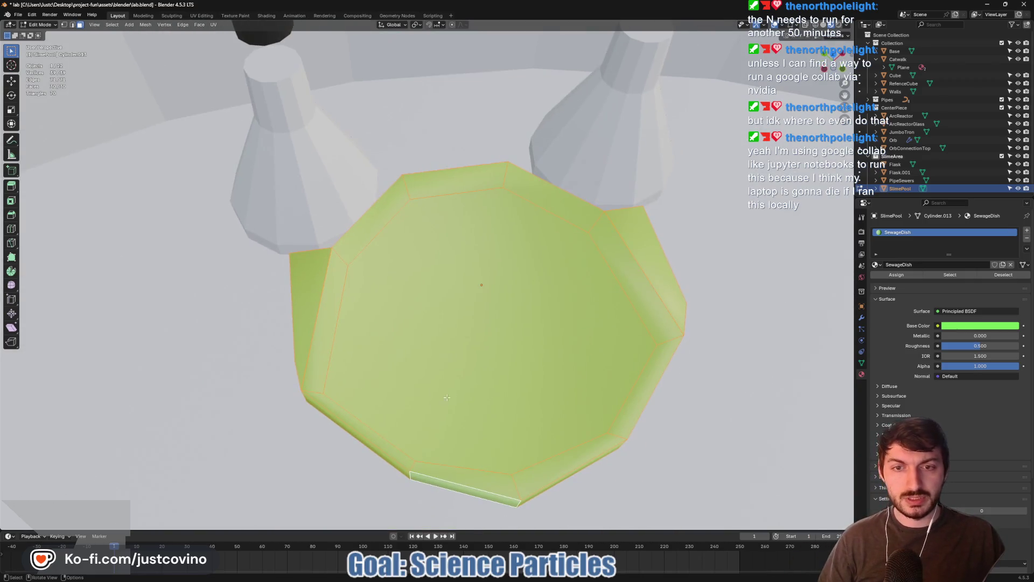
pyautogui.click(451, 368)
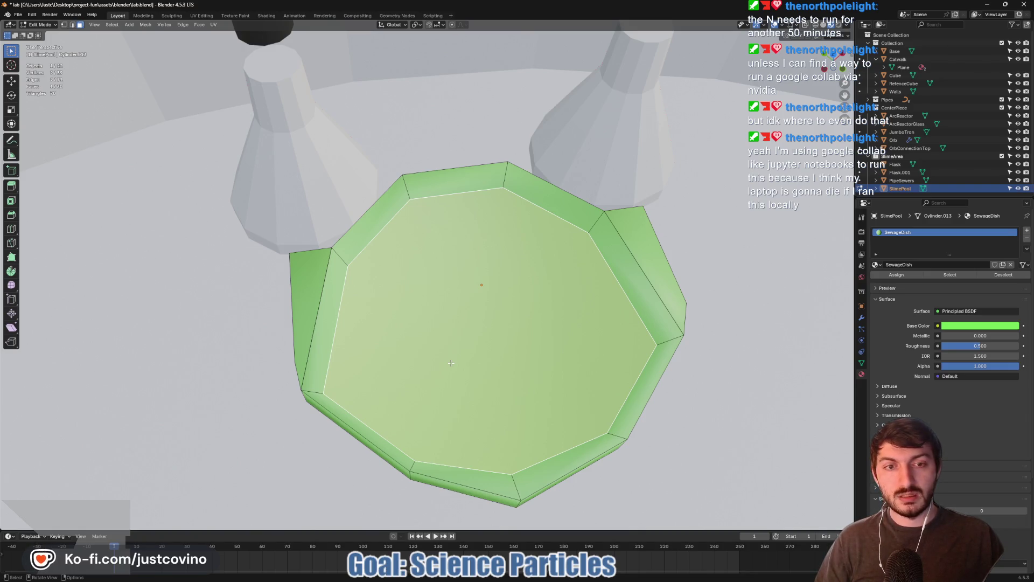
pyautogui.press('e')
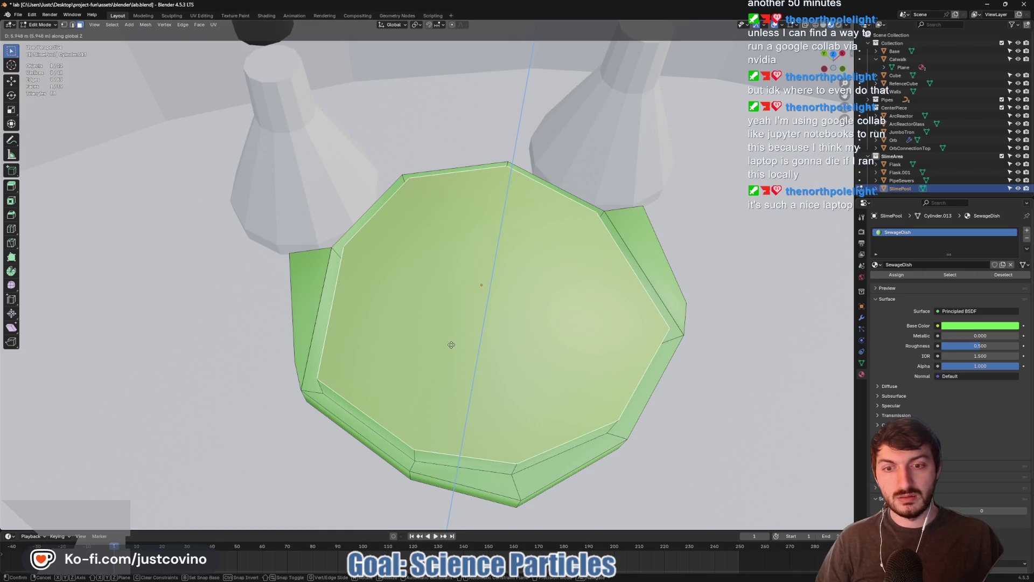
# Confirm the floor extrusion and separate the raised face into its own object.
pyautogui.click(452, 344)
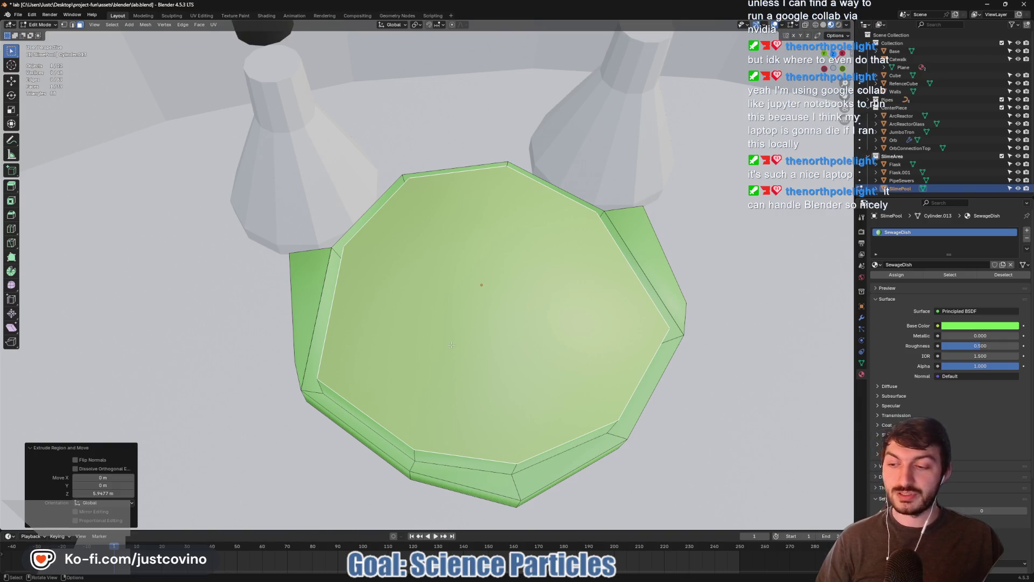
pyautogui.rightClick(446, 330)
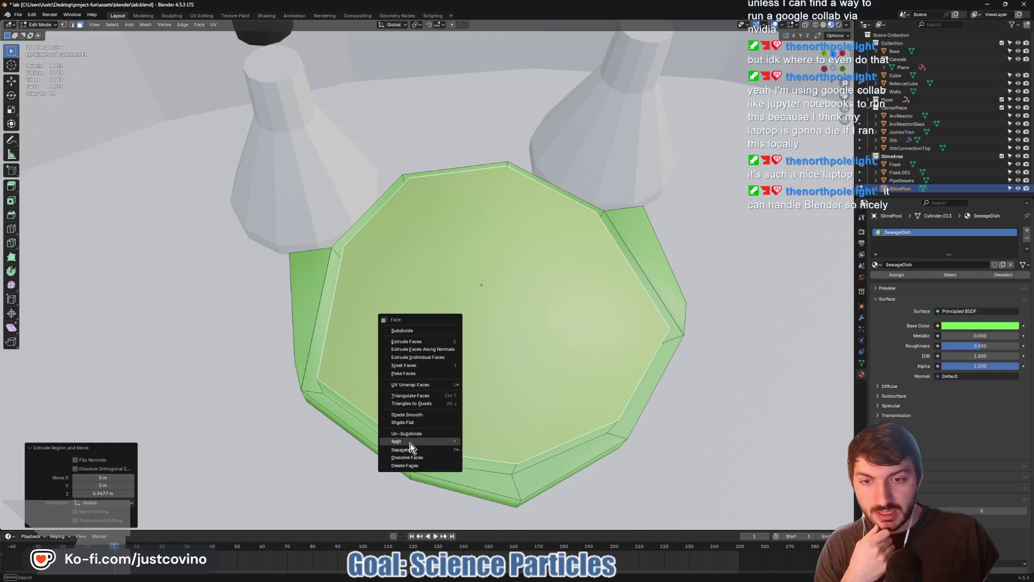
pyautogui.moveTo(414, 450)
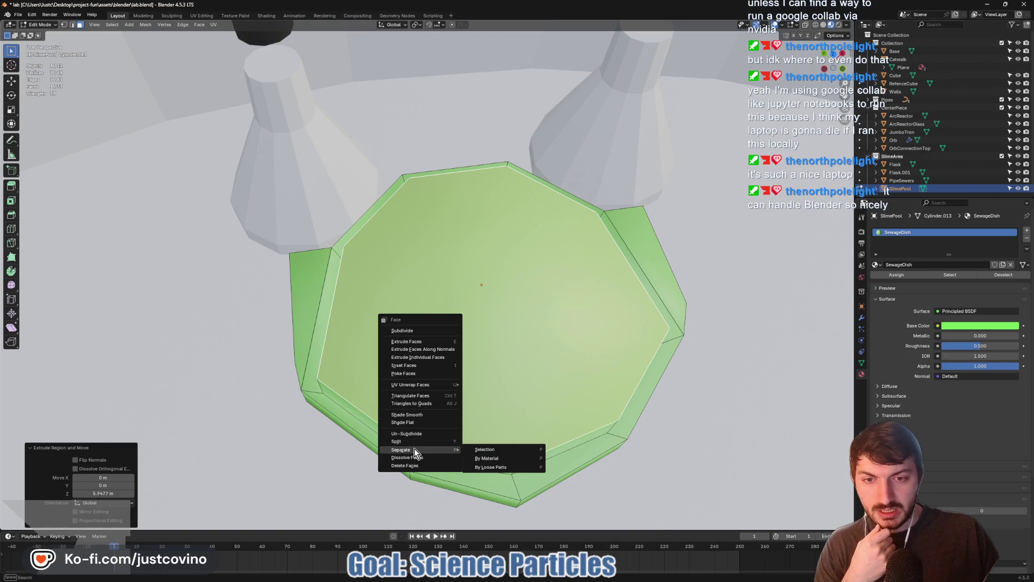
pyautogui.click(484, 451)
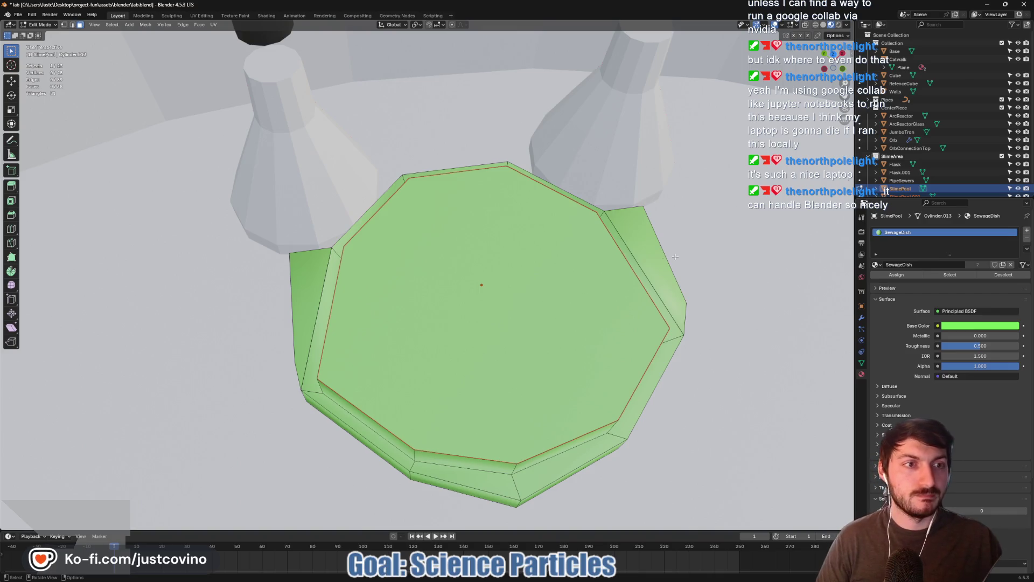
pyautogui.scroll(-1, 915, 188)
# Rename SlimePool.001 to SlimePoolTop and return to Object Mode.
pyautogui.doubleClick(915, 188)
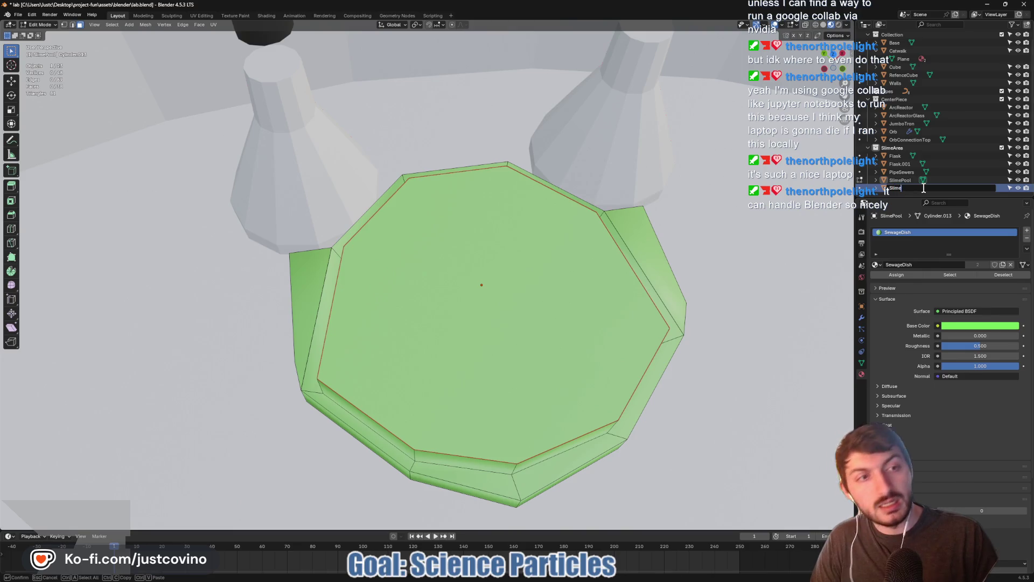
pyautogui.press('Return')
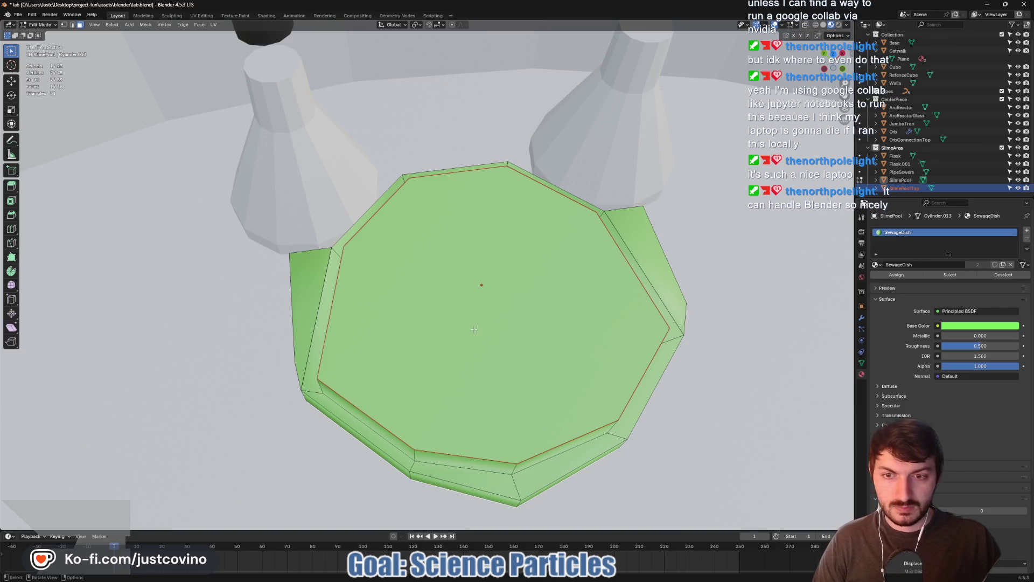
pyautogui.press('Tab')
pyautogui.click(500, 308)
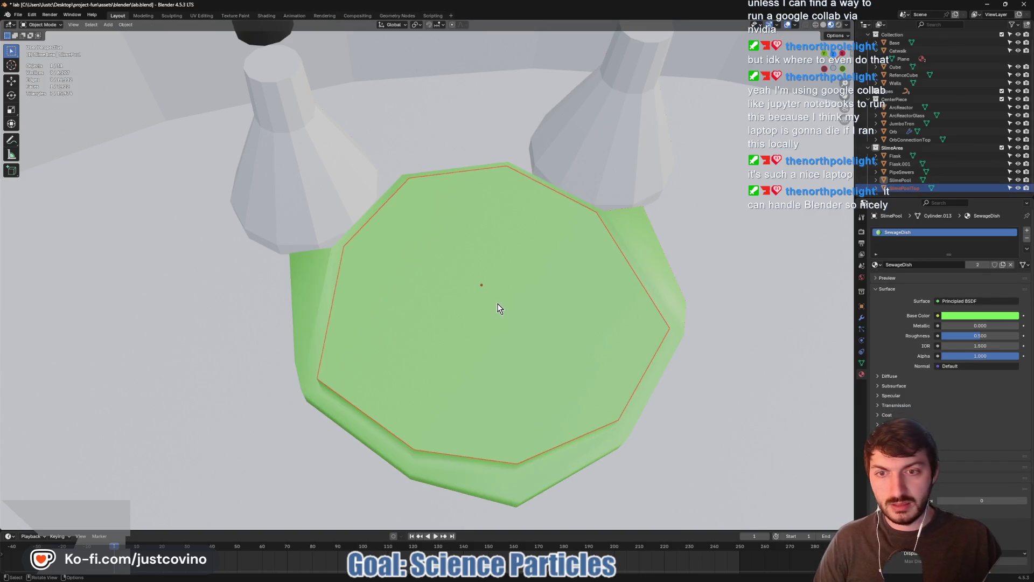
# Raise SlimePoolTop along Z above the dish and view it from higher up.
pyautogui.press('g')
pyautogui.press('z')
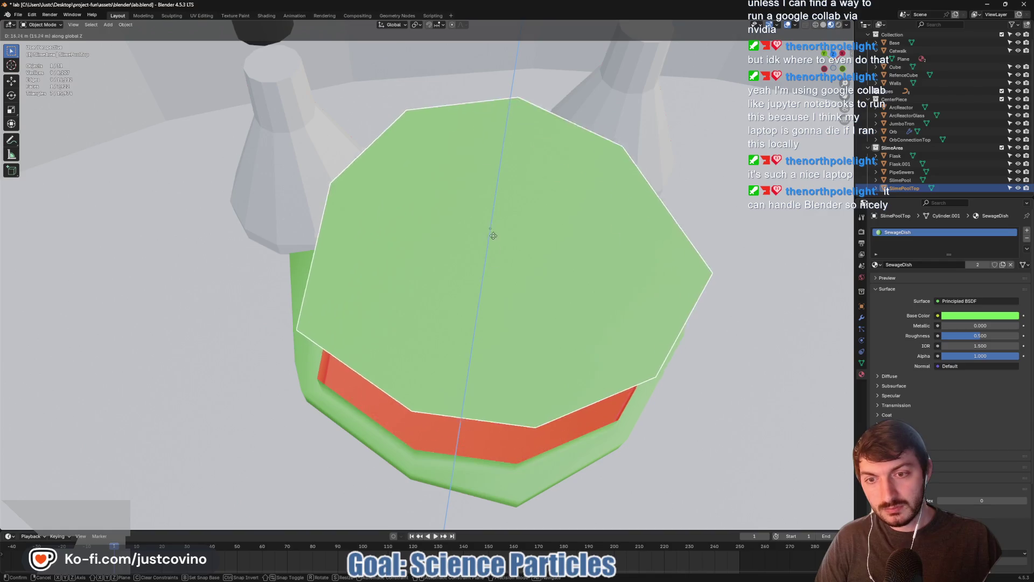
pyautogui.click(468, 318)
pyautogui.press('Tab')
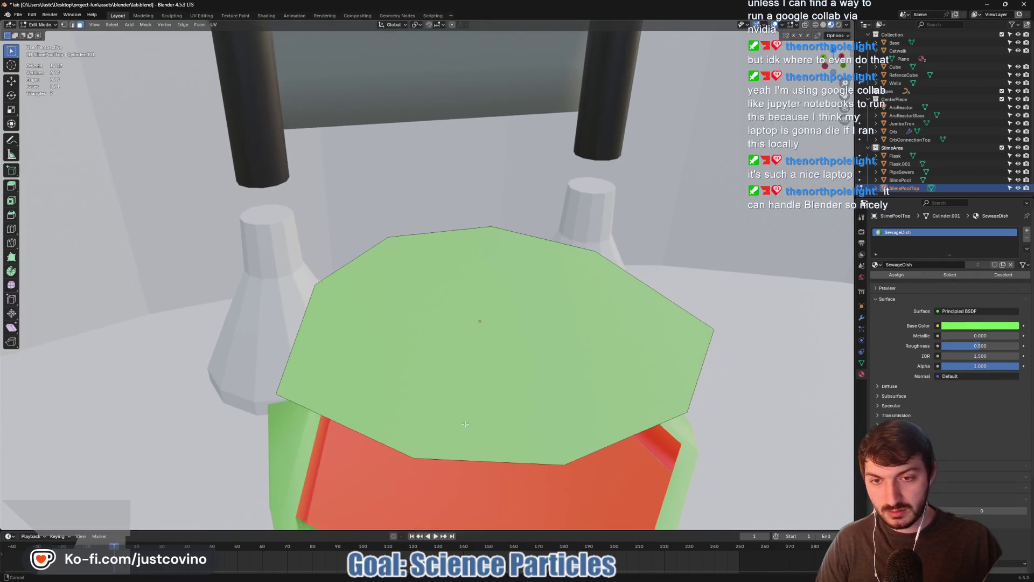
pyautogui.moveTo(462, 321); pyautogui.dragTo(433, 384)
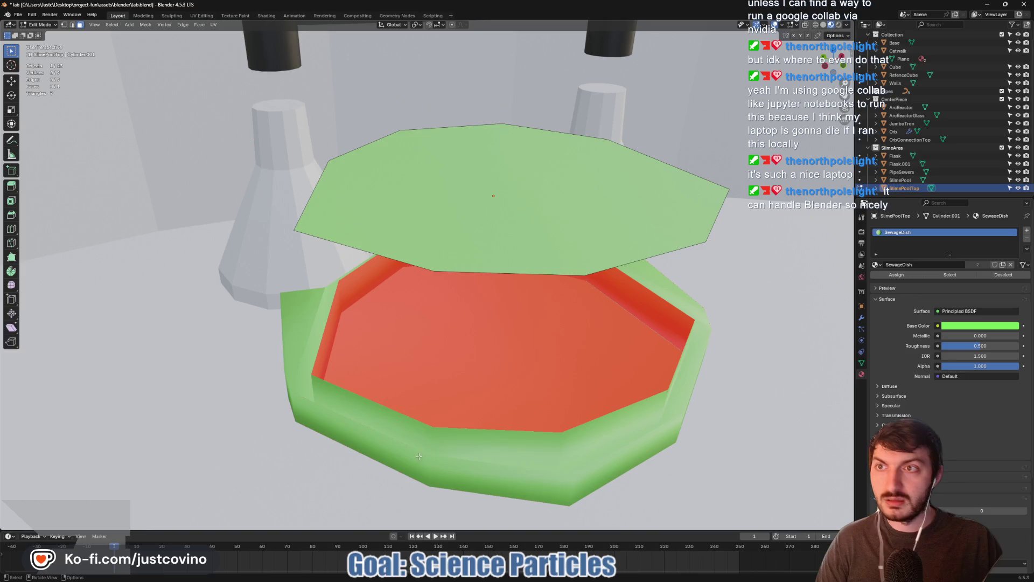
pyautogui.press('Tab')
# Select the SlimePool dish's rim and inner wall faces and delete them.
pyautogui.click(428, 439)
pyautogui.press('Tab')
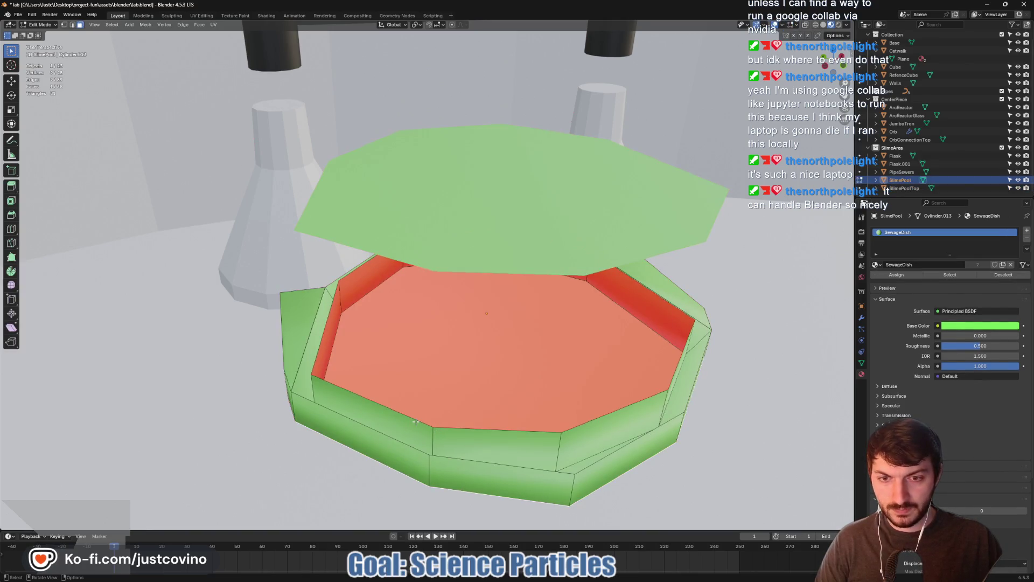
pyautogui.click(415, 421)
pyautogui.keyDown('shift'); pyautogui.click(328, 338); pyautogui.keyUp('shift')
pyautogui.keyDown('shift'); pyautogui.click(372, 283); pyautogui.keyUp('shift')
pyautogui.moveTo(371, 283)
pyautogui.mouseDown()
pyautogui.moveTo(478, 351)
pyautogui.moveTo(510, 339)
pyautogui.mouseUp()
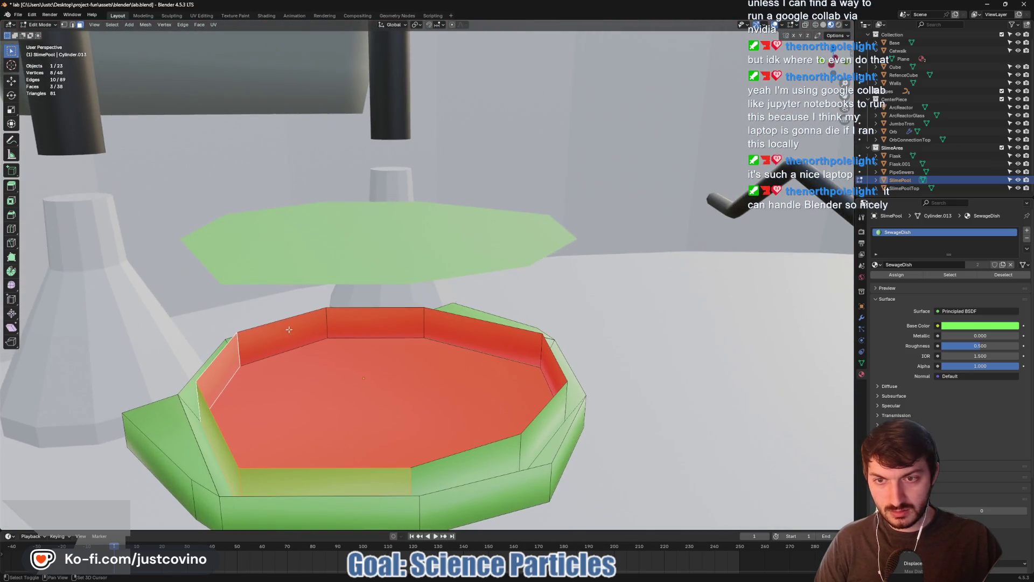
pyautogui.keyDown('shift'); pyautogui.click(383, 326); pyautogui.keyUp('shift')
pyautogui.keyDown('shift'); pyautogui.click(384, 326); pyautogui.keyUp('shift')
pyautogui.keyDown('shift'); pyautogui.click(532, 364); pyautogui.keyUp('shift')
pyautogui.keyDown('shift'); pyautogui.click(556, 372); pyautogui.keyUp('shift')
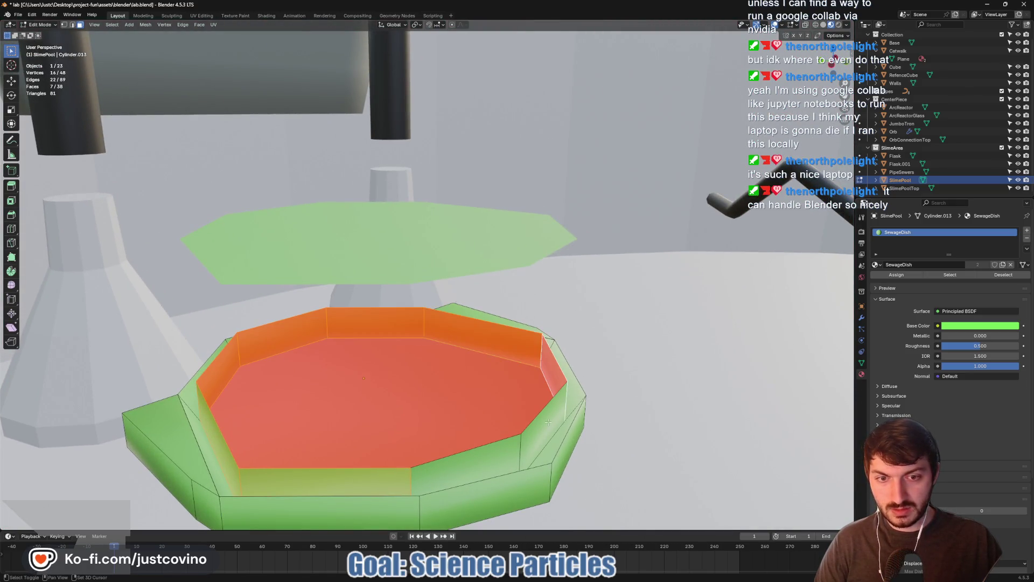
pyautogui.keyDown('shift'); pyautogui.click(544, 420); pyautogui.keyUp('shift')
pyautogui.keyDown('shift'); pyautogui.click(463, 463); pyautogui.keyUp('shift')
pyautogui.press('x')
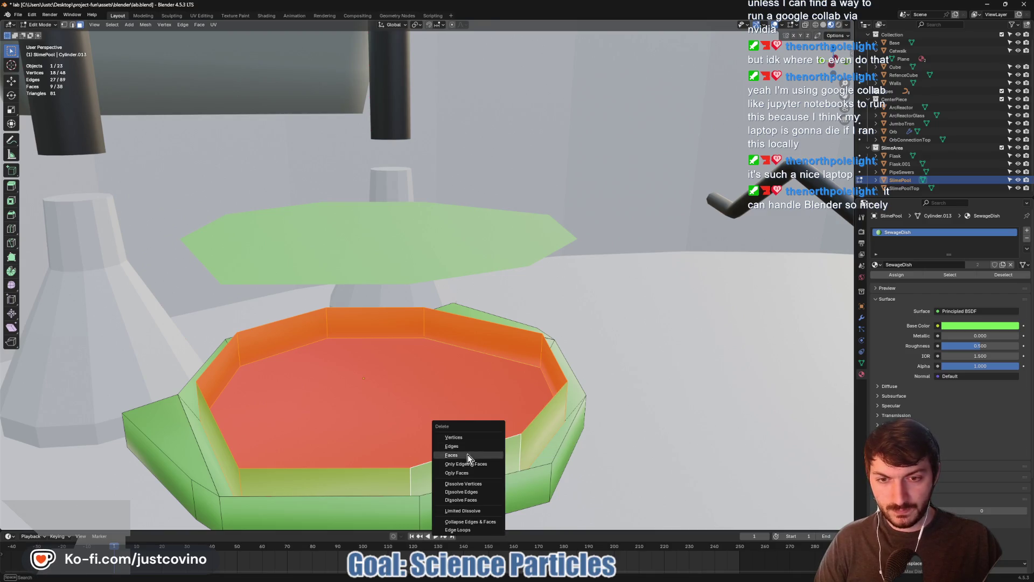
pyautogui.click(468, 455)
# Flip the normal of the dish's inner floor face so it faces up.
pyautogui.moveTo(467, 454); pyautogui.dragTo(447, 404)
pyautogui.click(447, 404)
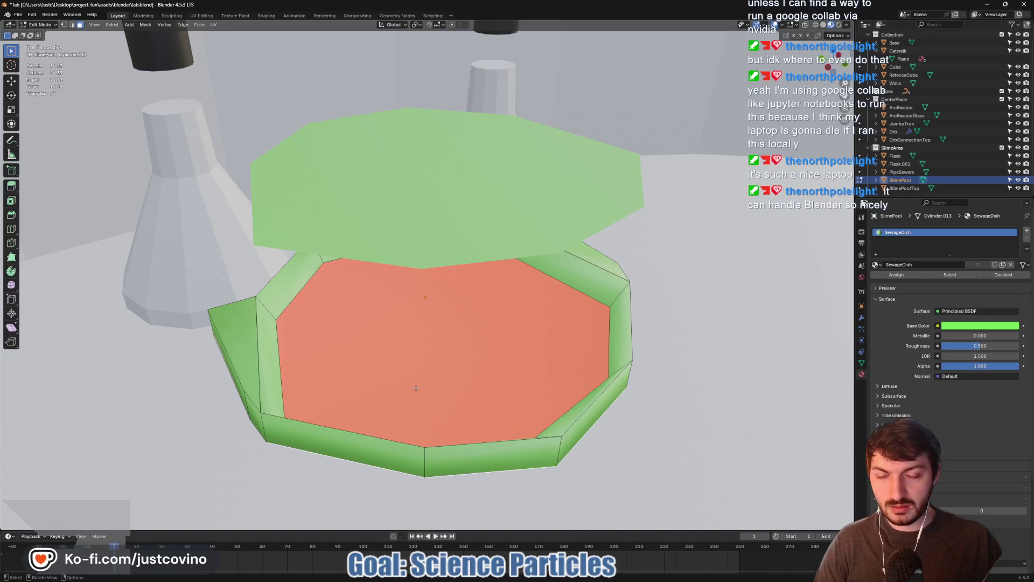
pyautogui.rightClick(415, 388)
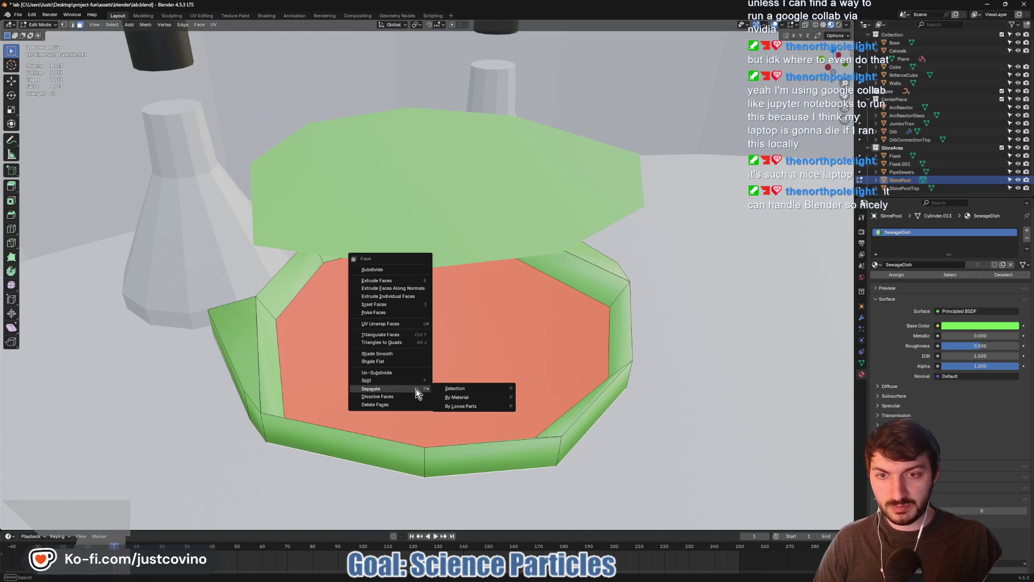
pyautogui.click(144, 25)
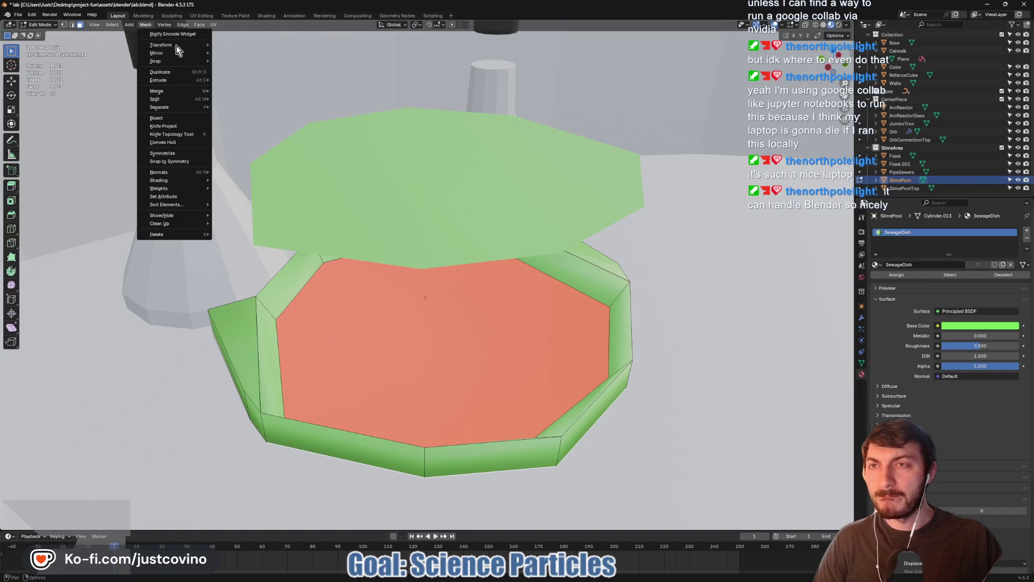
pyautogui.moveTo(176, 43)
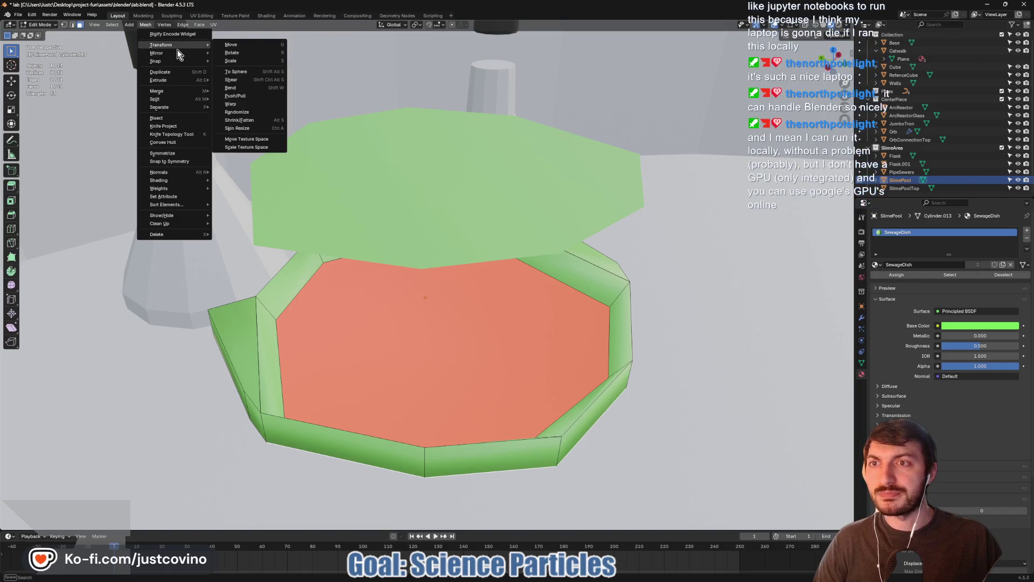
pyautogui.click(149, 27)
pyautogui.click(150, 28)
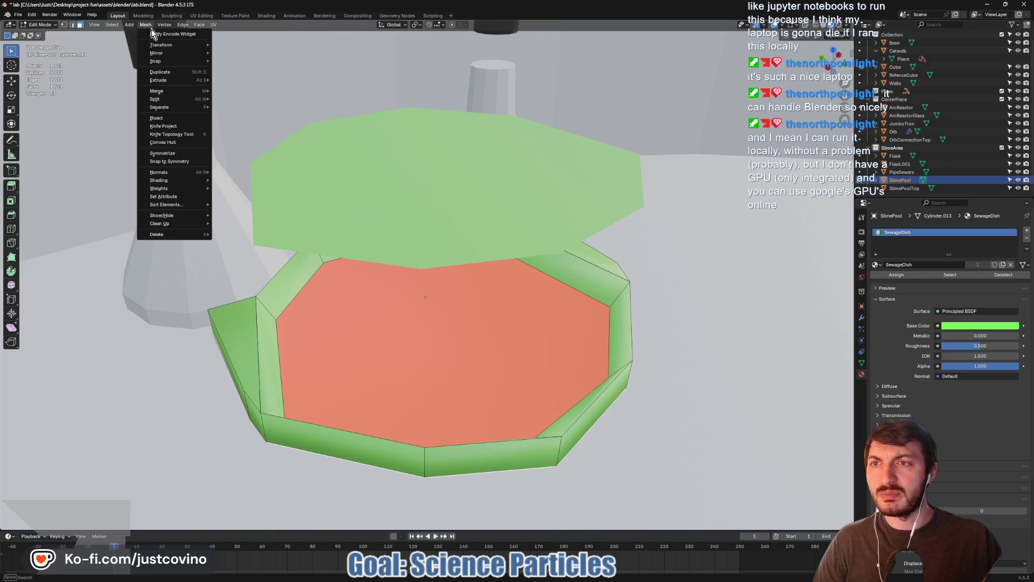
pyautogui.moveTo(174, 177)
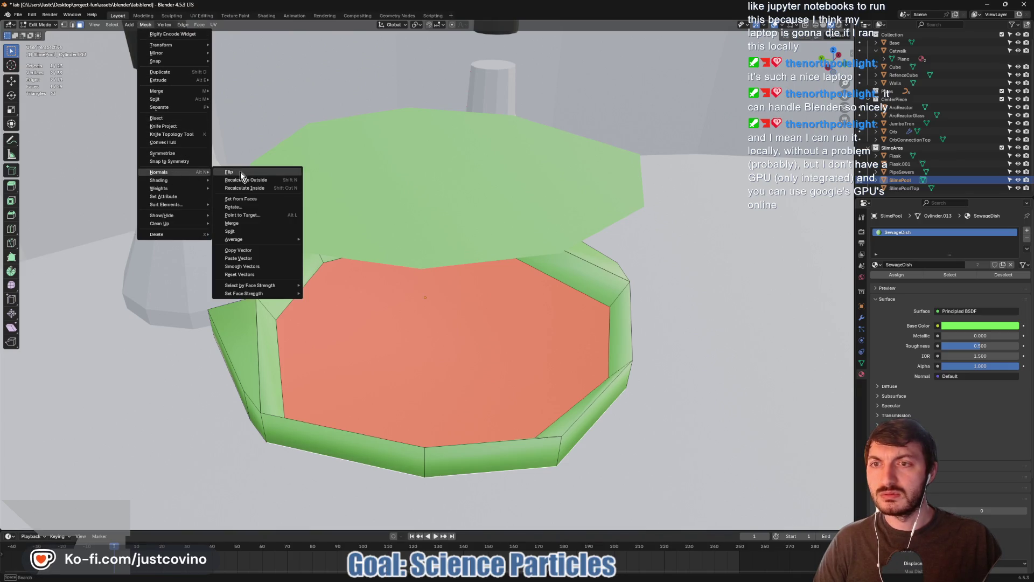
pyautogui.click(241, 173)
pyautogui.press('Tab')
# Lower the SlimePoolTop face along Z down into the pool.
pyautogui.scroll(5, 471, 322)
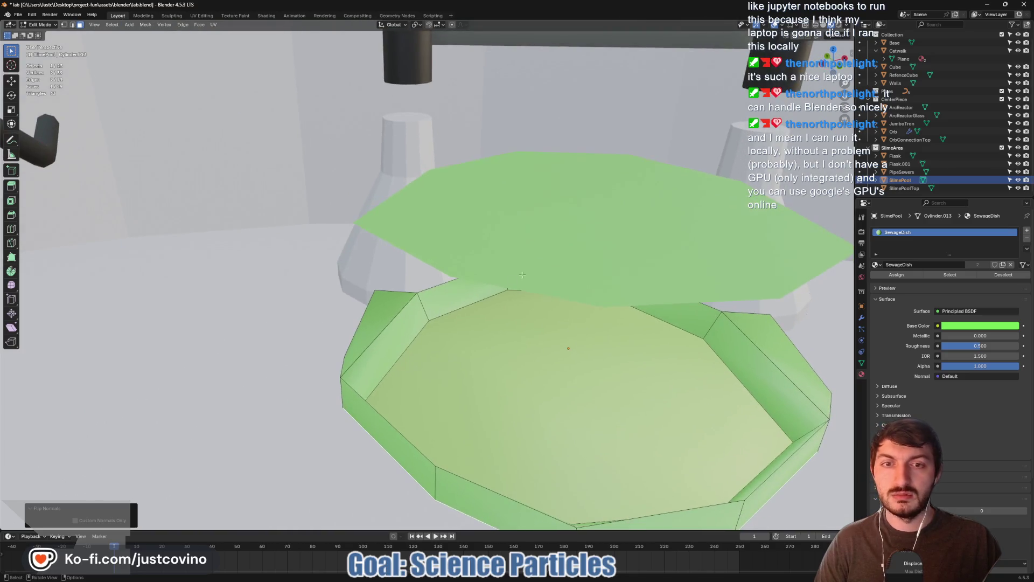
pyautogui.click(544, 226)
pyautogui.press('Tab')
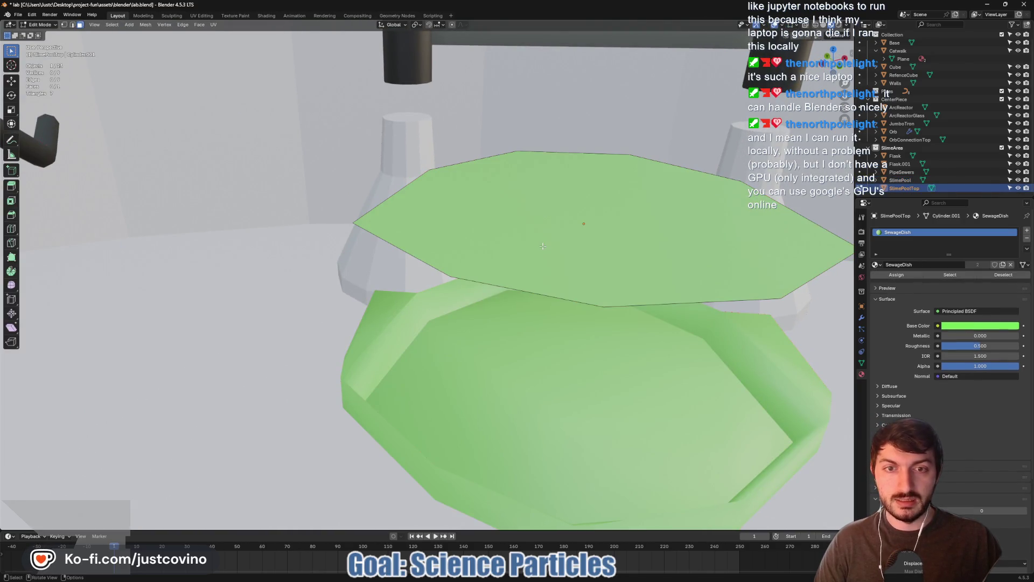
pyautogui.click(543, 245)
pyautogui.press('g')
pyautogui.press('z')
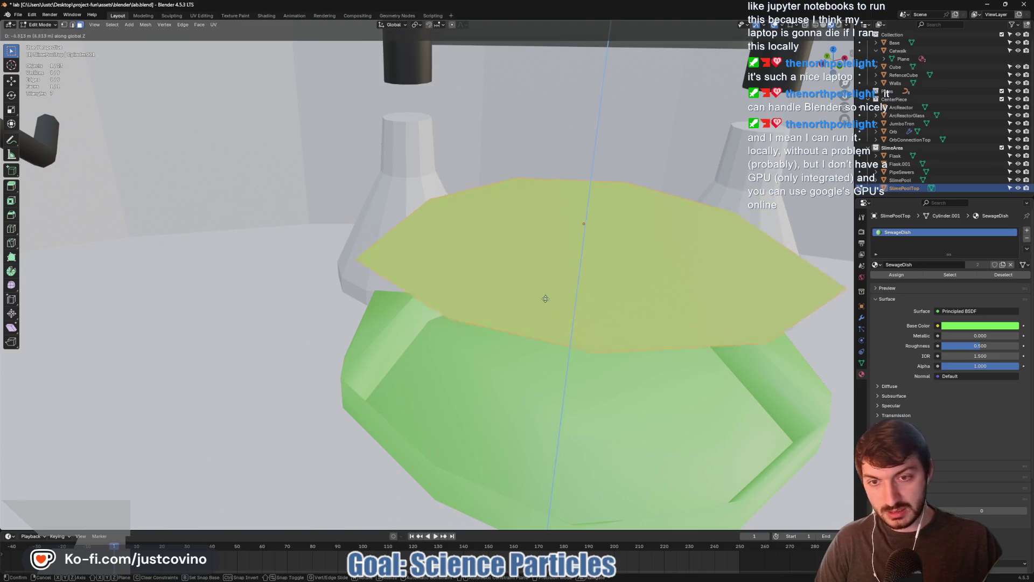
pyautogui.click(538, 422)
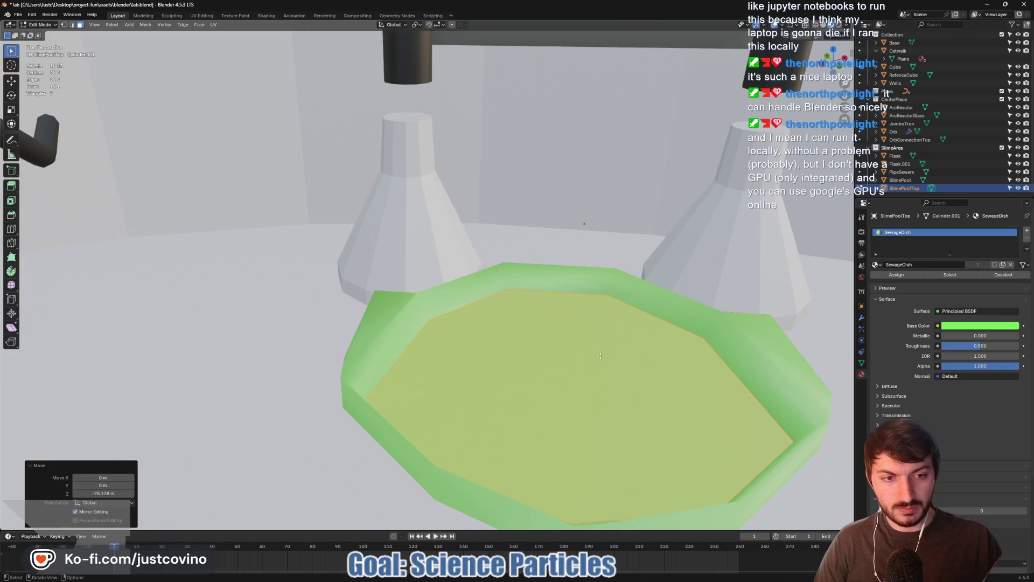
# Scale the SlimePoolTop face to 1.014 and fine-tune its height in the dish.
pyautogui.press('s')
pyautogui.click(584, 327)
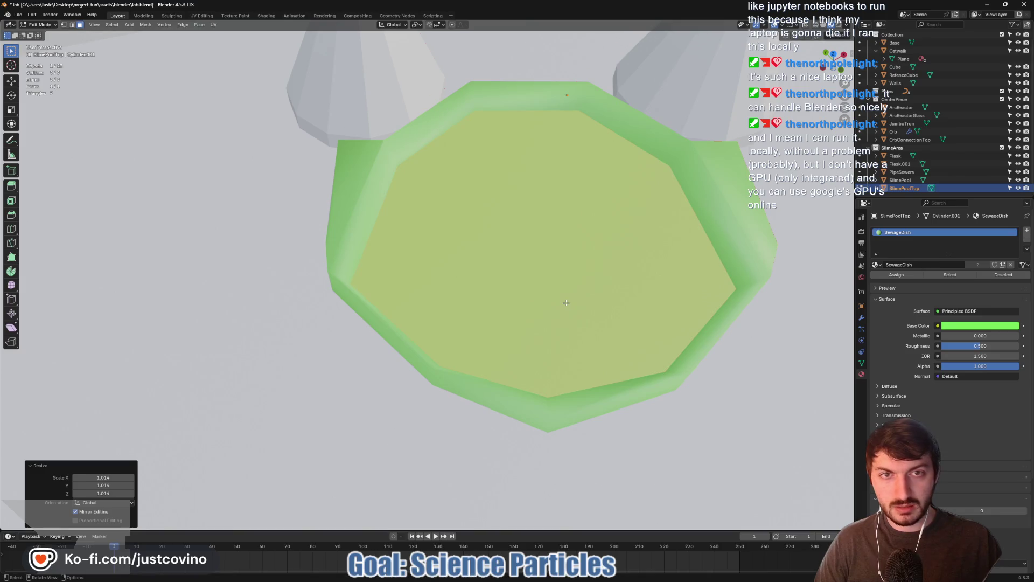
pyautogui.press('g')
pyautogui.press('z')
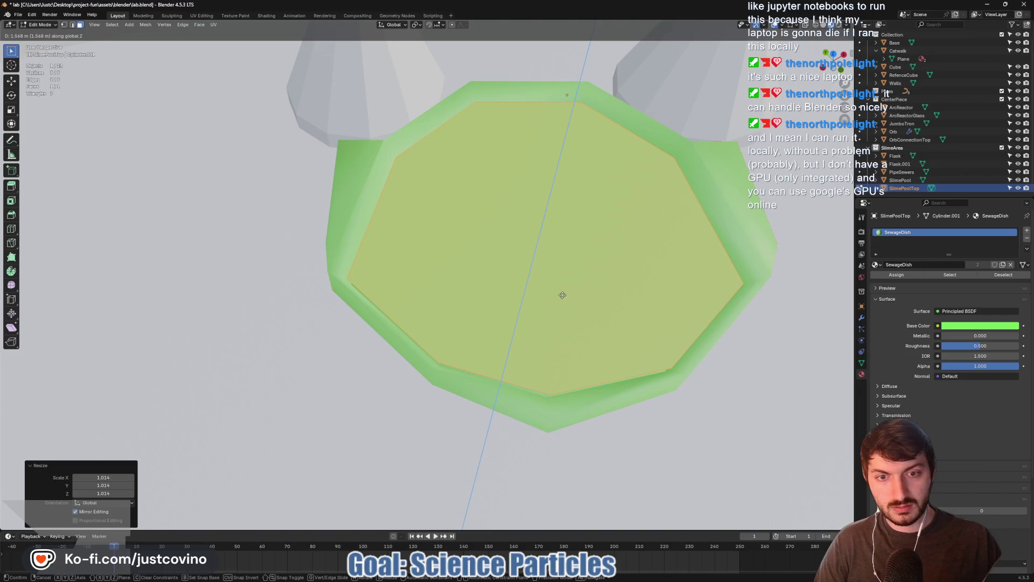
pyautogui.click(562, 297)
pyautogui.scroll(5, 563, 297)
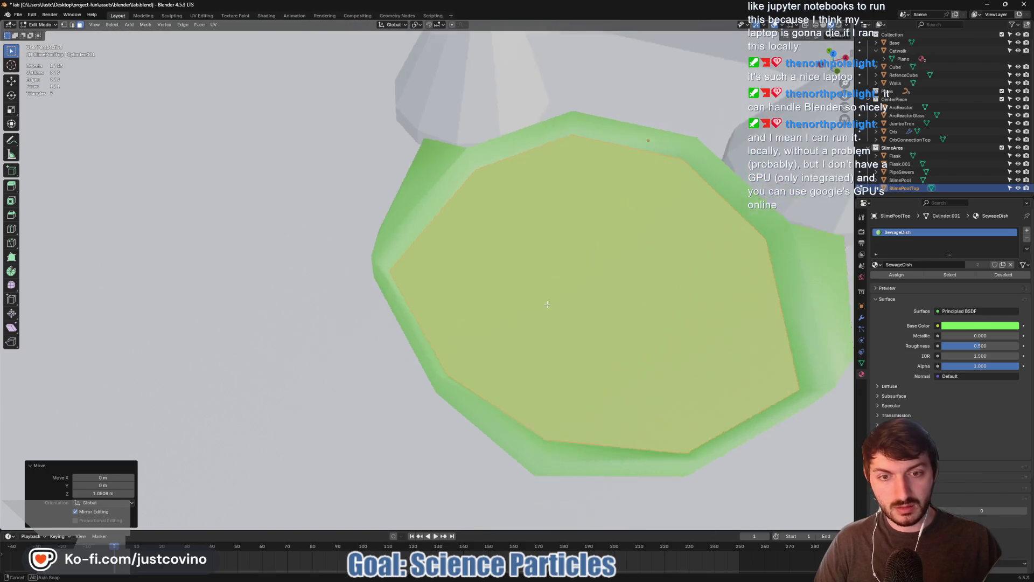
pyautogui.scroll(-5, 533, 314)
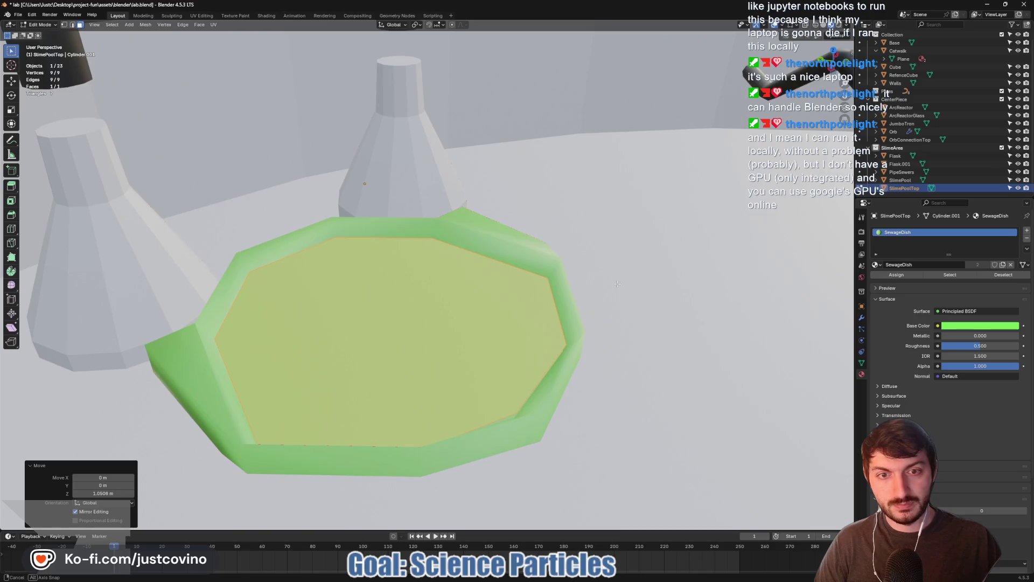
pyautogui.scroll(4, 559, 290)
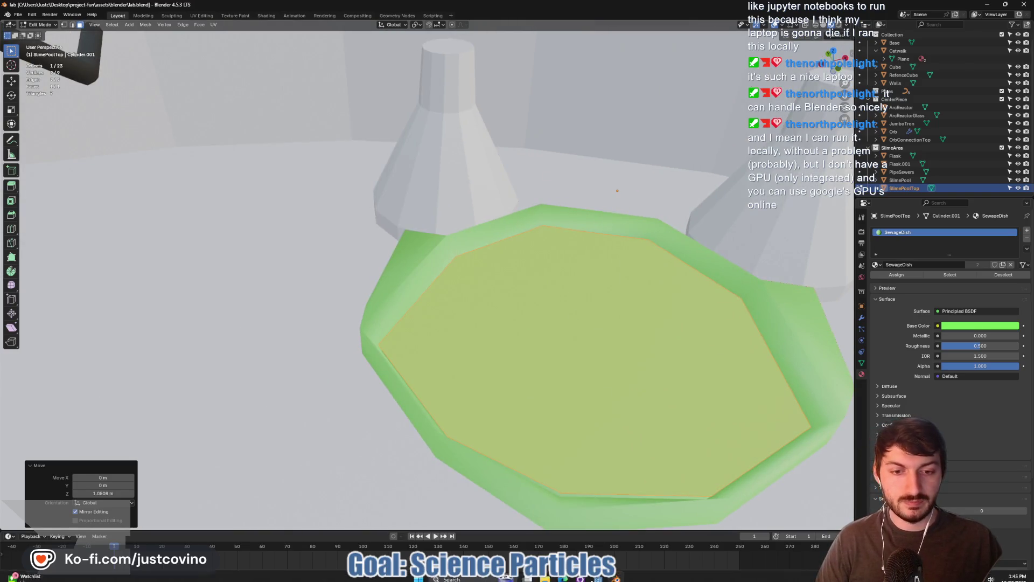
pyautogui.click(603, 577)
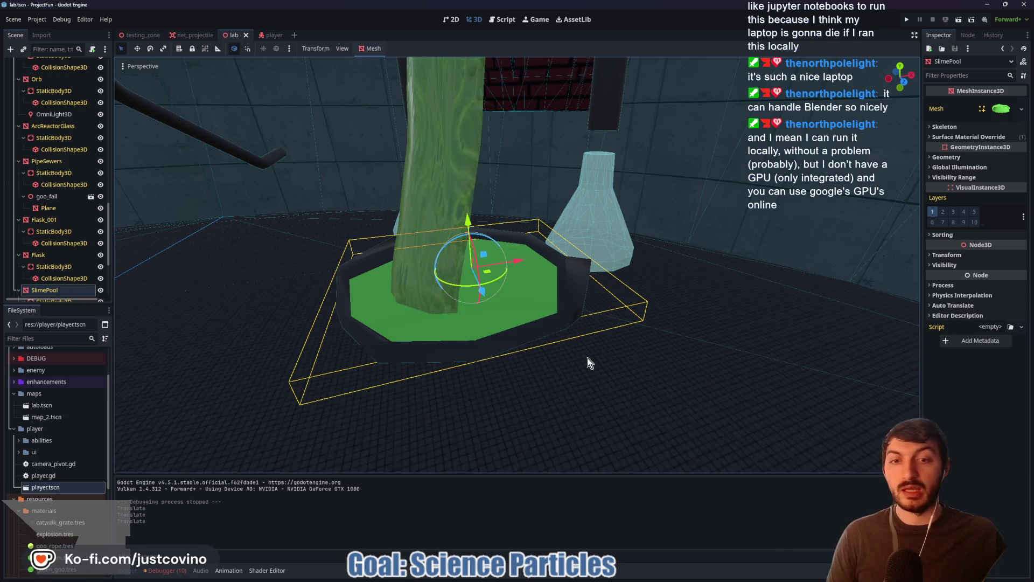
# Frame SlimePoolTop and quick-load the green slime material into Surface Material Override slot 0.
pyautogui.click(521, 289)
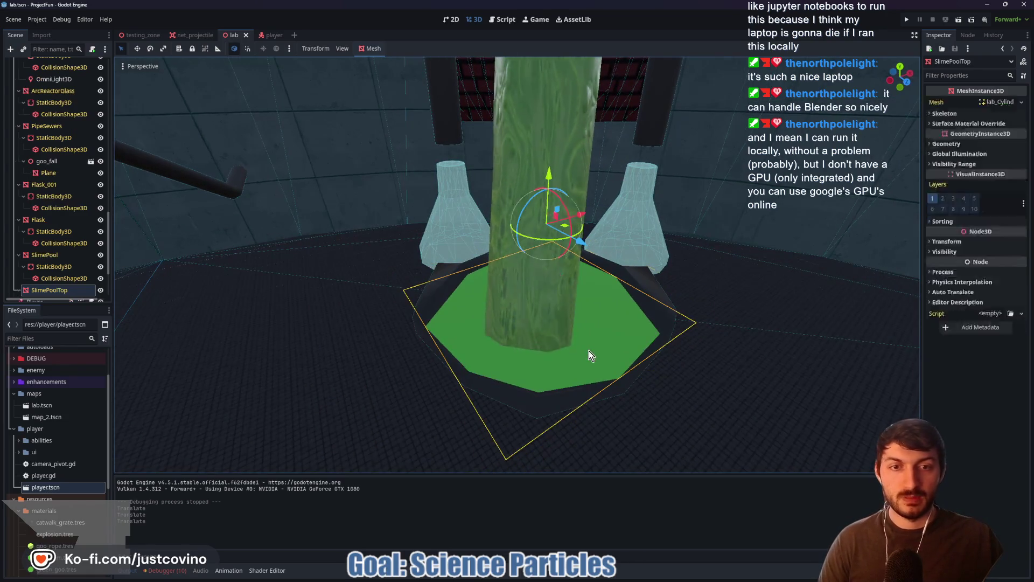
pyautogui.press('f')
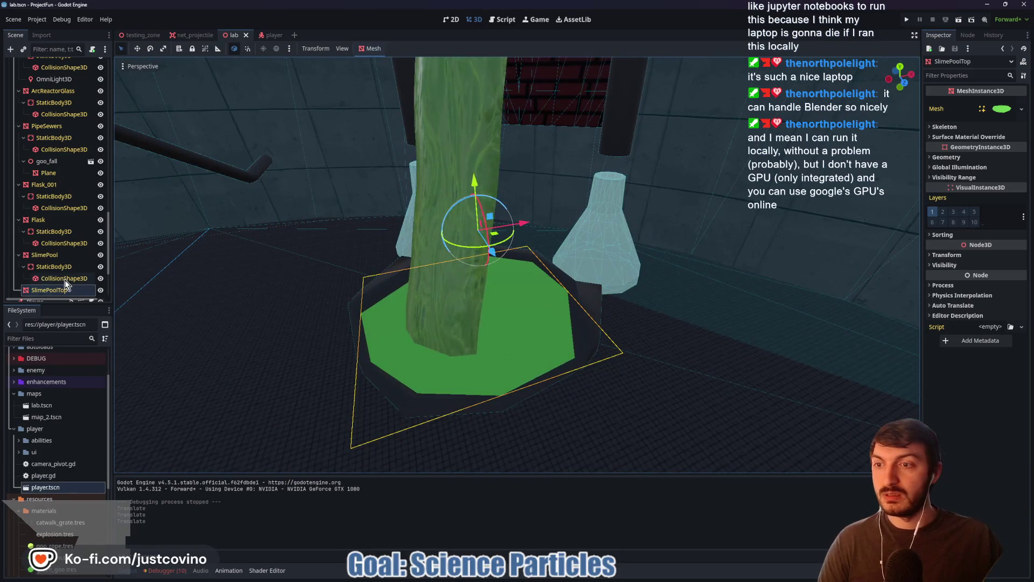
pyautogui.scroll(-3, 65, 279)
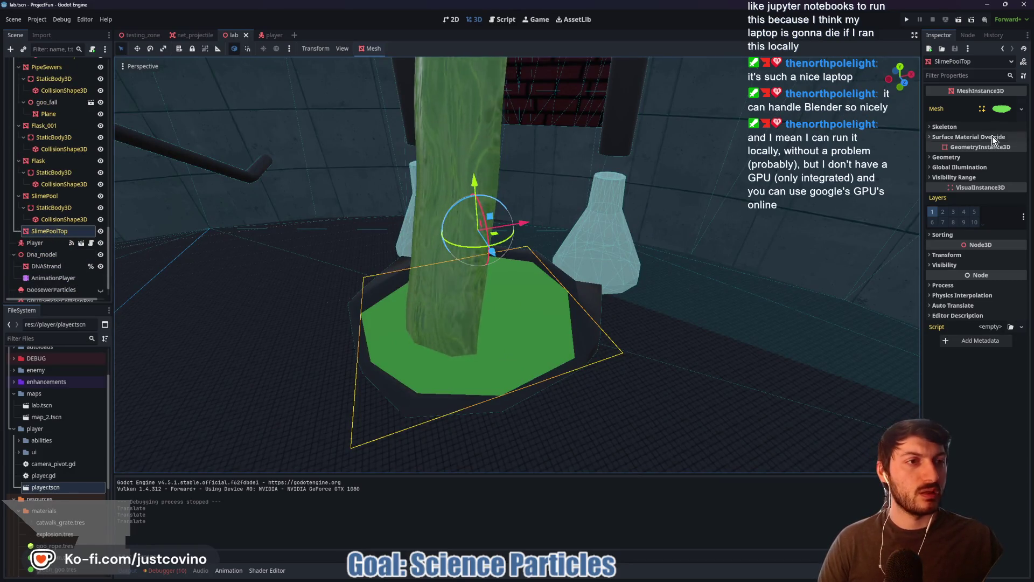
pyautogui.click(964, 137)
pyautogui.click(988, 149)
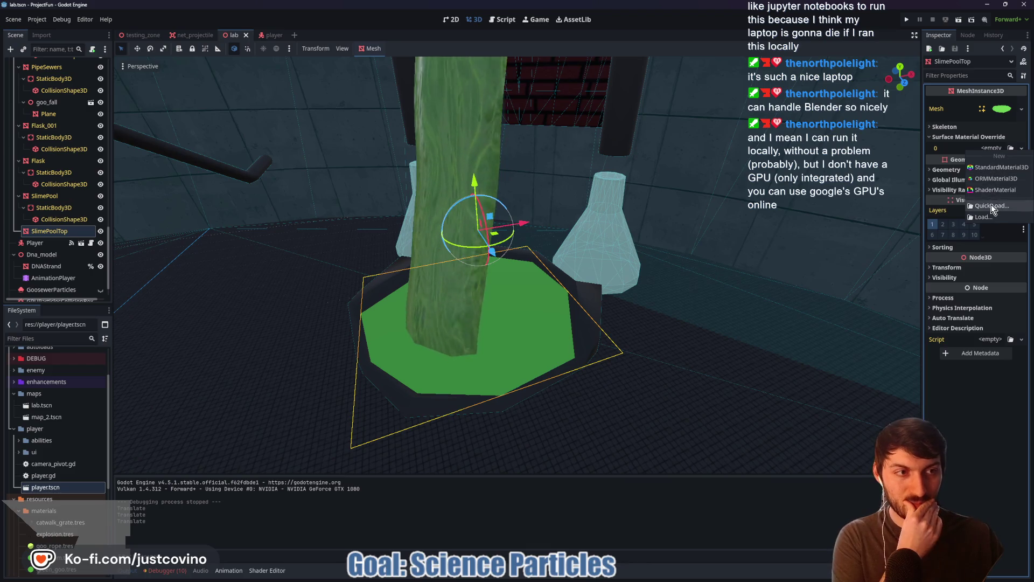
pyautogui.click(991, 205)
pyautogui.doubleClick(438, 198)
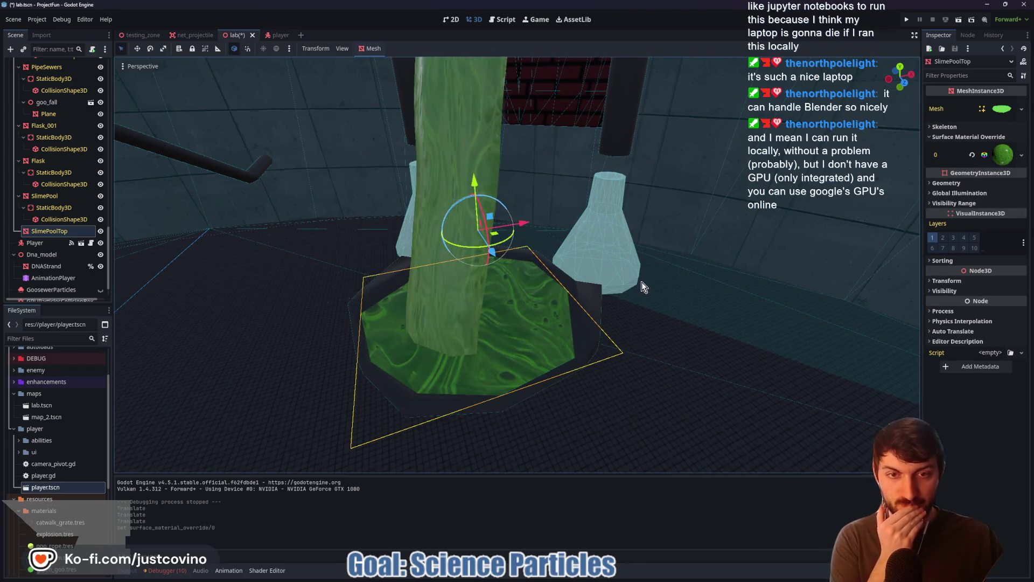
# Orbit around the slime pool to check the result and save the lab scene.
pyautogui.scroll(5, 642, 281)
pyautogui.scroll(-5, 601, 270)
pyautogui.moveTo(584, 276)
pyautogui.mouseDown()
pyautogui.moveTo(607, 288)
pyautogui.moveTo(736, 270)
pyautogui.moveTo(742, 294)
pyautogui.moveTo(691, 321)
pyautogui.moveTo(621, 272)
pyautogui.moveTo(664, 270)
pyautogui.mouseUp()
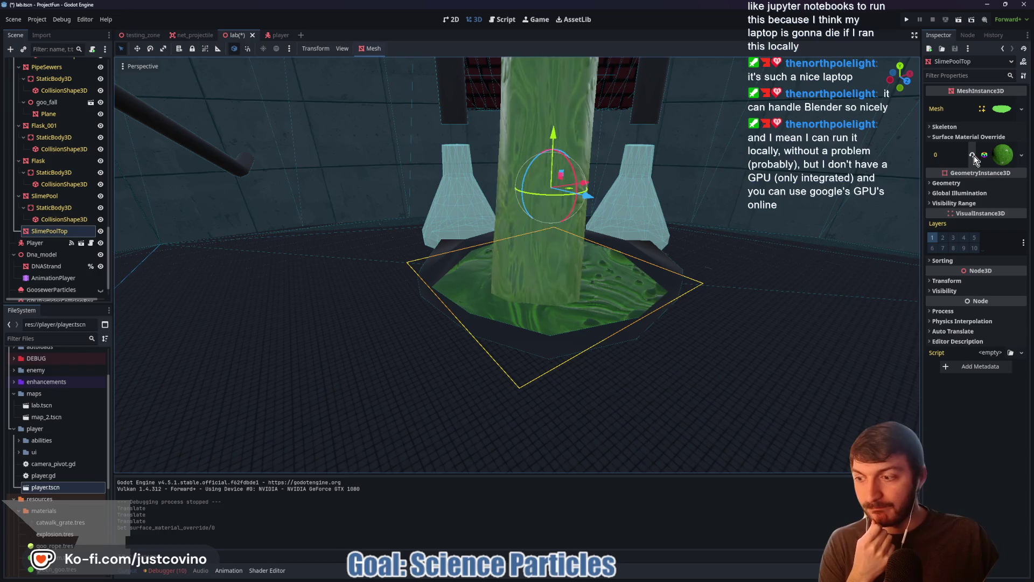
pyautogui.moveTo(742, 298); pyautogui.dragTo(690, 304)
pyautogui.moveTo(558, 342)
pyautogui.mouseDown()
pyautogui.moveTo(535, 354)
pyautogui.moveTo(558, 326)
pyautogui.moveTo(611, 330)
pyautogui.moveTo(549, 334)
pyautogui.moveTo(602, 341)
pyautogui.moveTo(528, 340)
pyautogui.moveTo(647, 337)
pyautogui.moveTo(679, 351)
pyautogui.moveTo(649, 383)
pyautogui.moveTo(578, 370)
pyautogui.moveTo(565, 350)
pyautogui.moveTo(625, 321)
pyautogui.mouseUp()
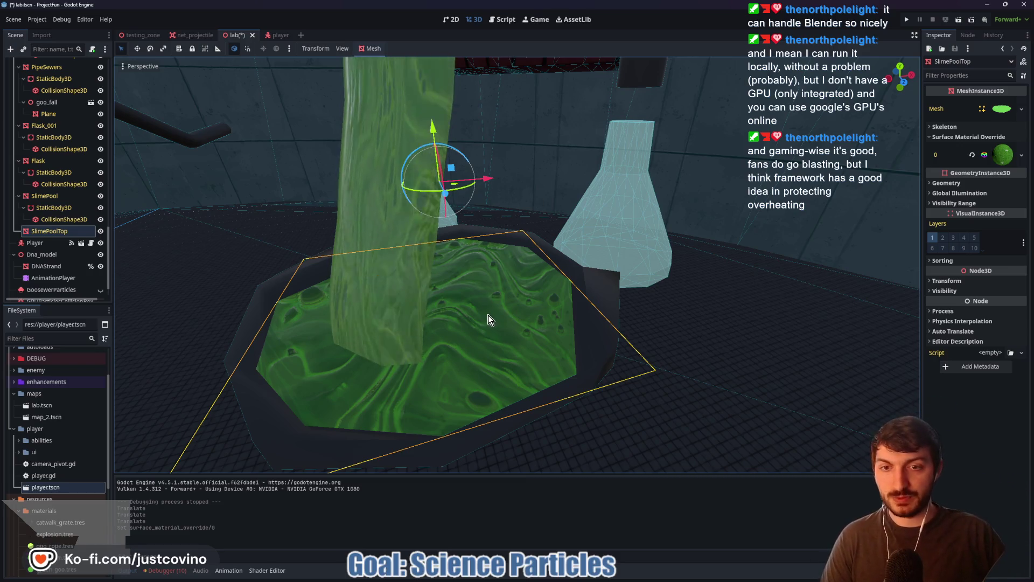
pyautogui.moveTo(487, 301); pyautogui.dragTo(521, 315)
pyautogui.hotkey('ctrl', 's')
pyautogui.moveTo(670, 318)
pyautogui.mouseDown()
pyautogui.moveTo(538, 315)
pyautogui.moveTo(630, 341)
pyautogui.mouseUp()
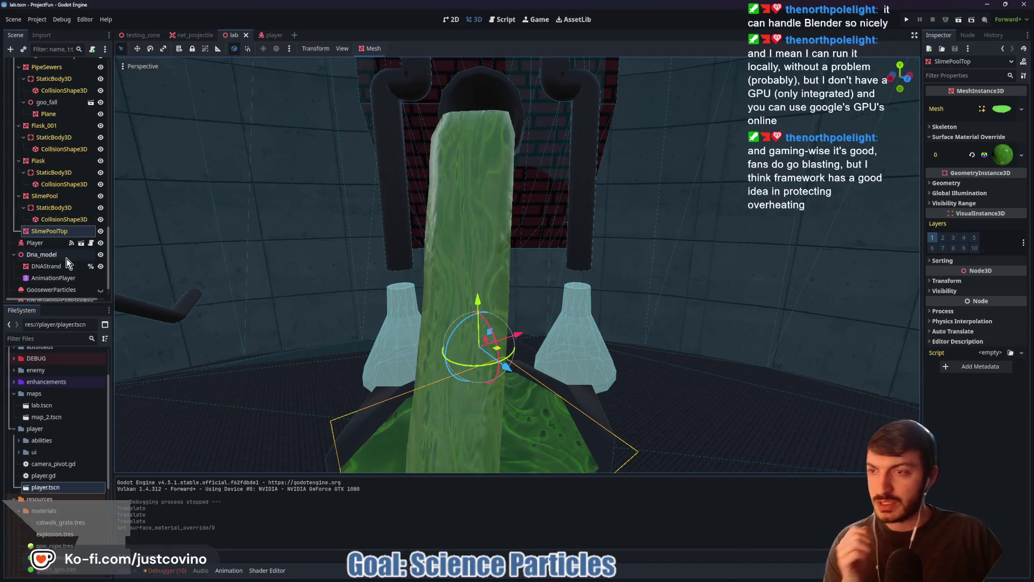
pyautogui.scroll(-2, 65, 263)
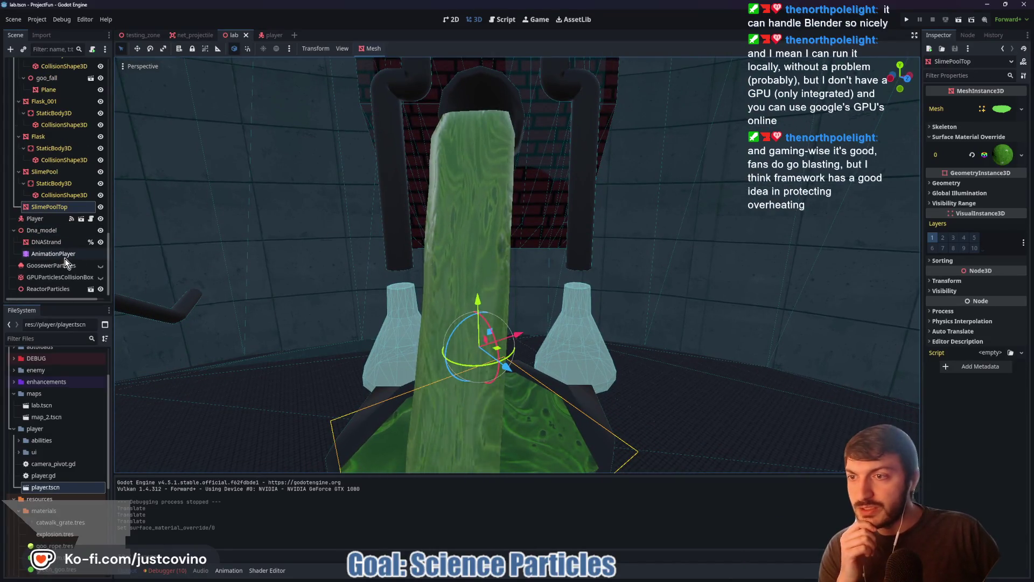
# Unhide the GoosewerParticles and GPUParticlesCollisionBox nodes.
pyautogui.click(100, 266)
pyautogui.moveTo(452, 257)
pyautogui.mouseDown()
pyautogui.moveTo(401, 259)
pyautogui.moveTo(416, 260)
pyautogui.mouseUp()
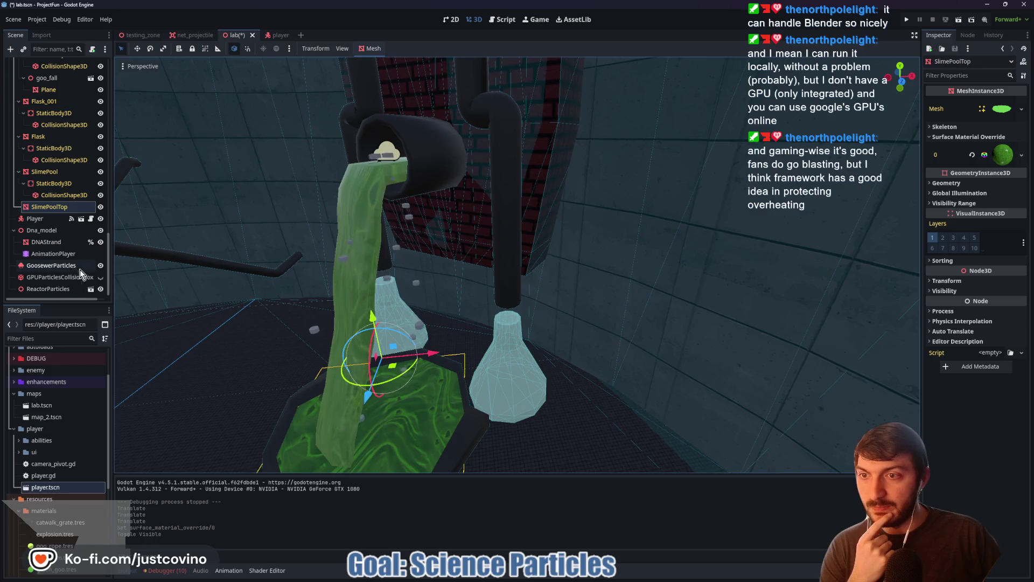
pyautogui.click(101, 276)
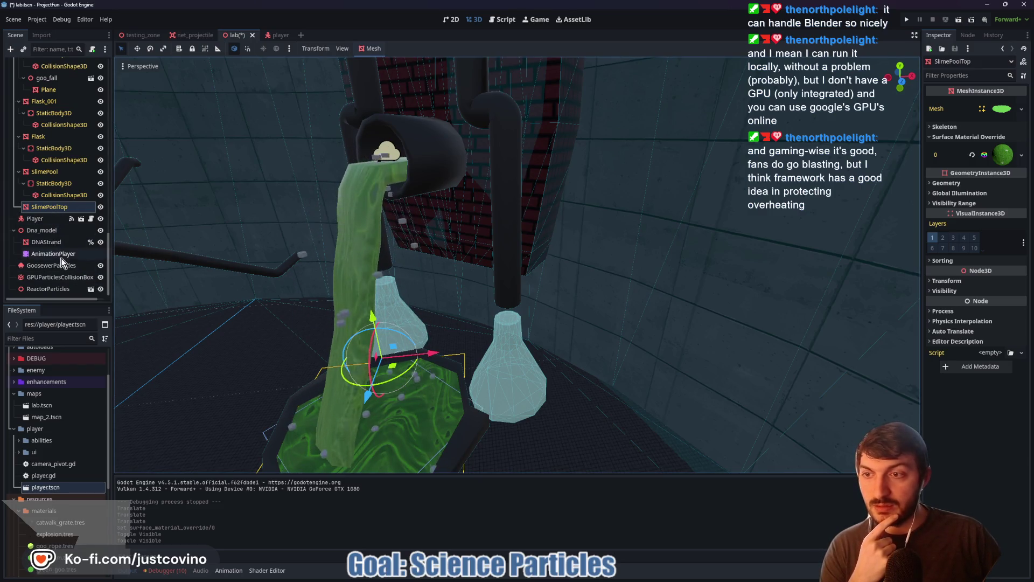
# Reparent GoosewerParticles and GPUParticlesCollisionBox under SlimePool and review their settings.
pyautogui.click(60, 278)
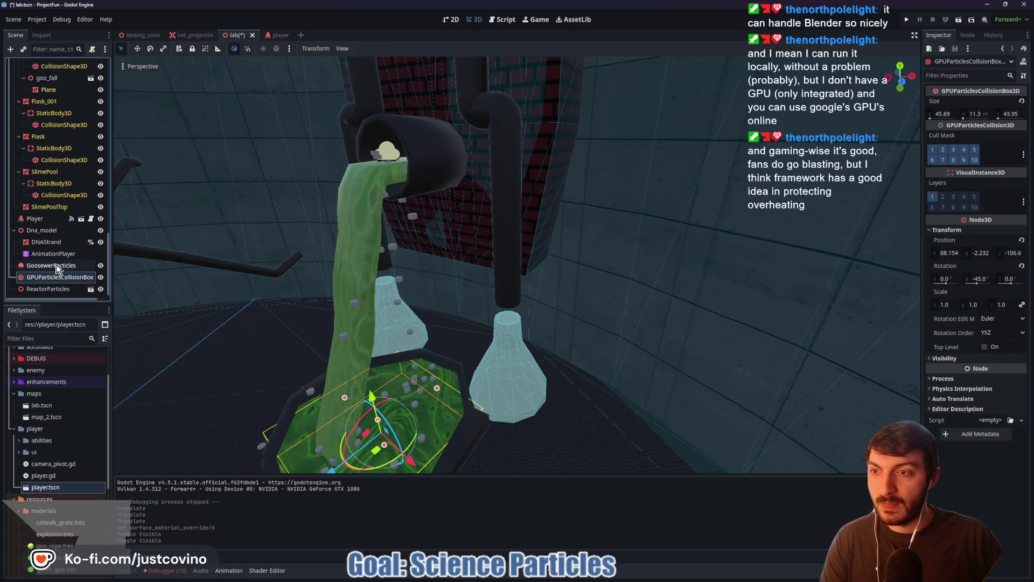
pyautogui.keyDown('ctrl'); pyautogui.click(50, 269); pyautogui.keyUp('ctrl')
pyautogui.moveTo(48, 271); pyautogui.dragTo(46, 173)
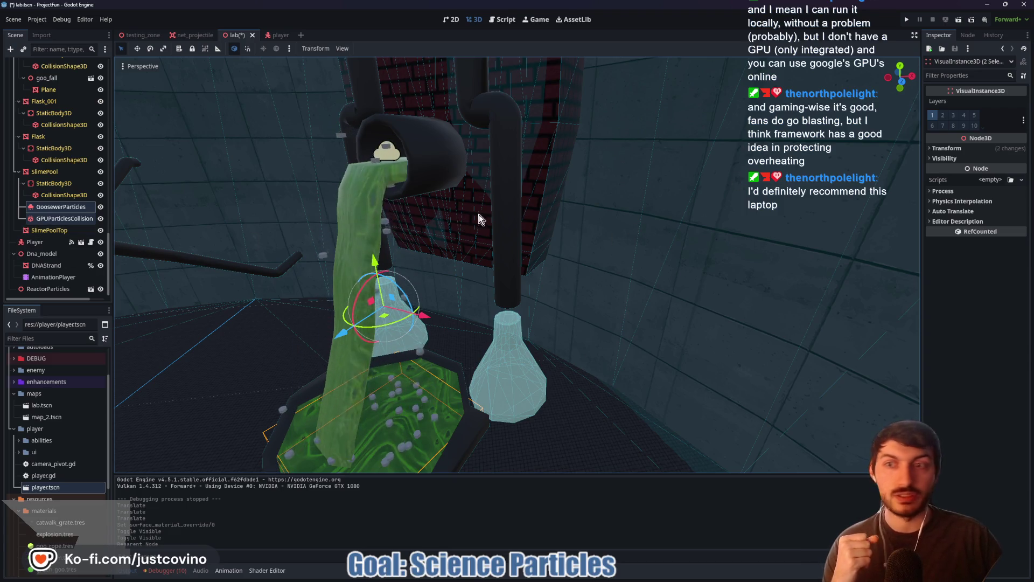
pyautogui.click(62, 218)
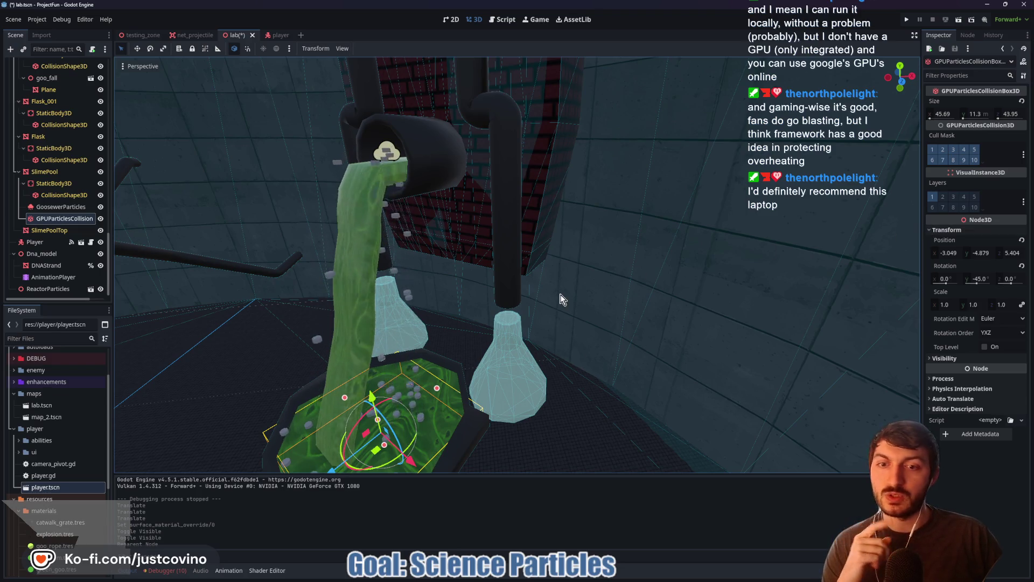
pyautogui.click(61, 207)
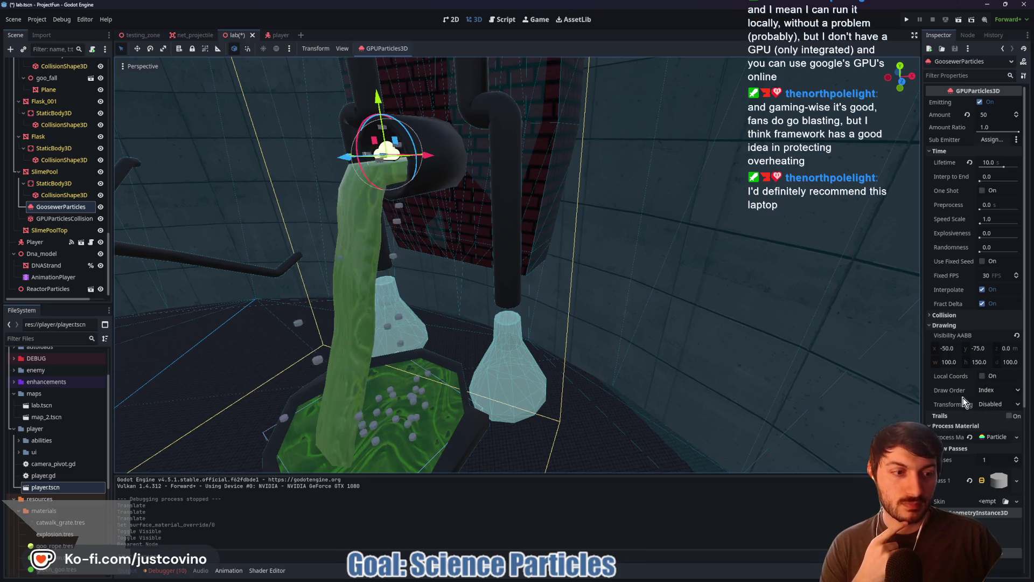
# Give the particles' Pass 1 draw mesh a new SphereMesh.
pyautogui.scroll(-5, 965, 399)
pyautogui.click(970, 359)
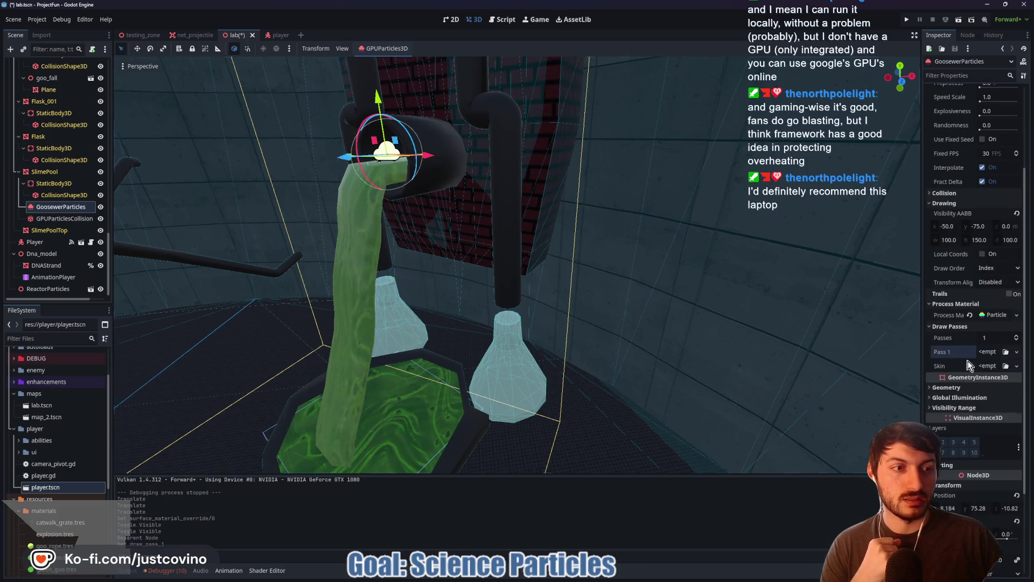
pyautogui.click(985, 353)
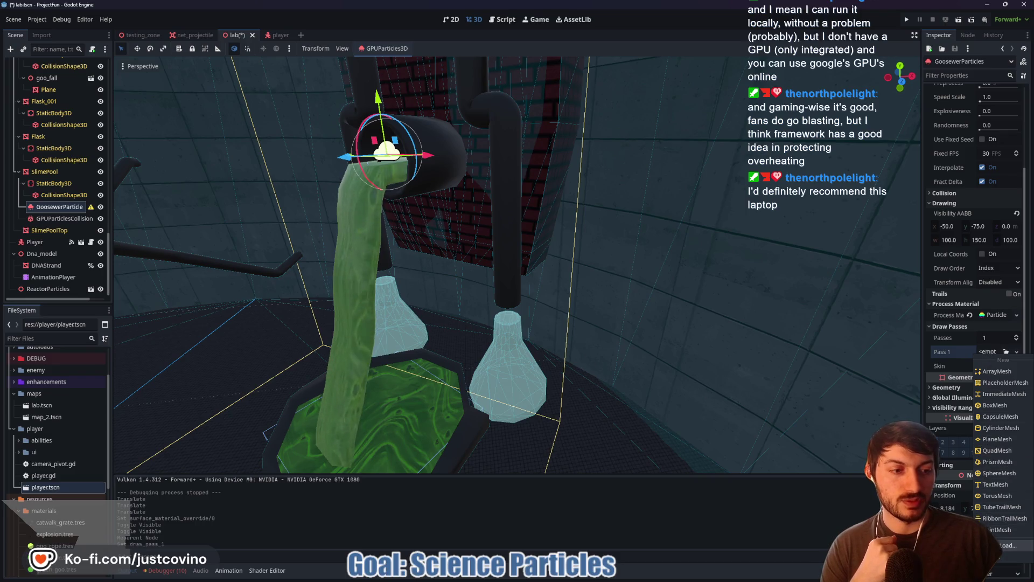
pyautogui.click(1003, 545)
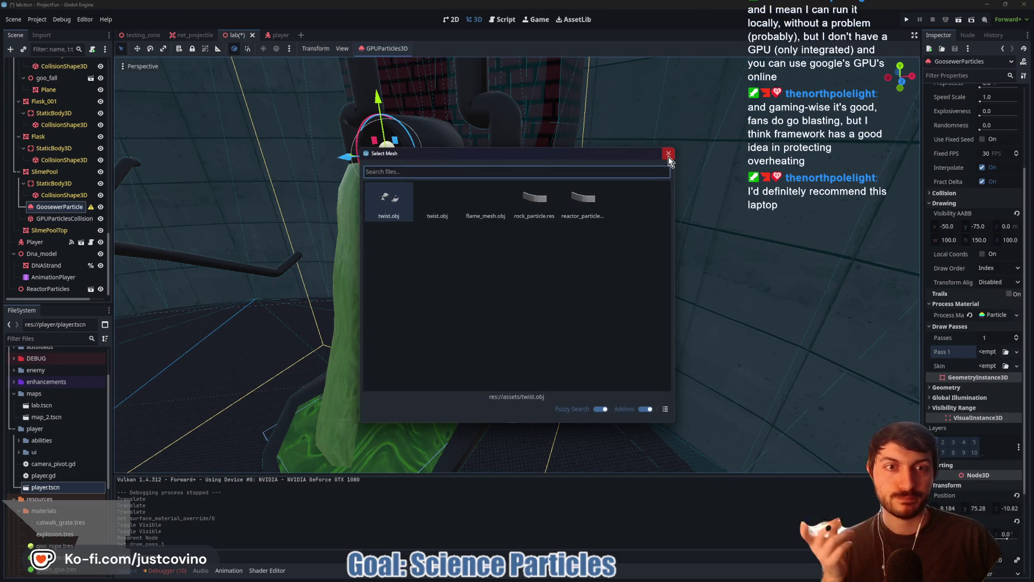
pyautogui.click(668, 154)
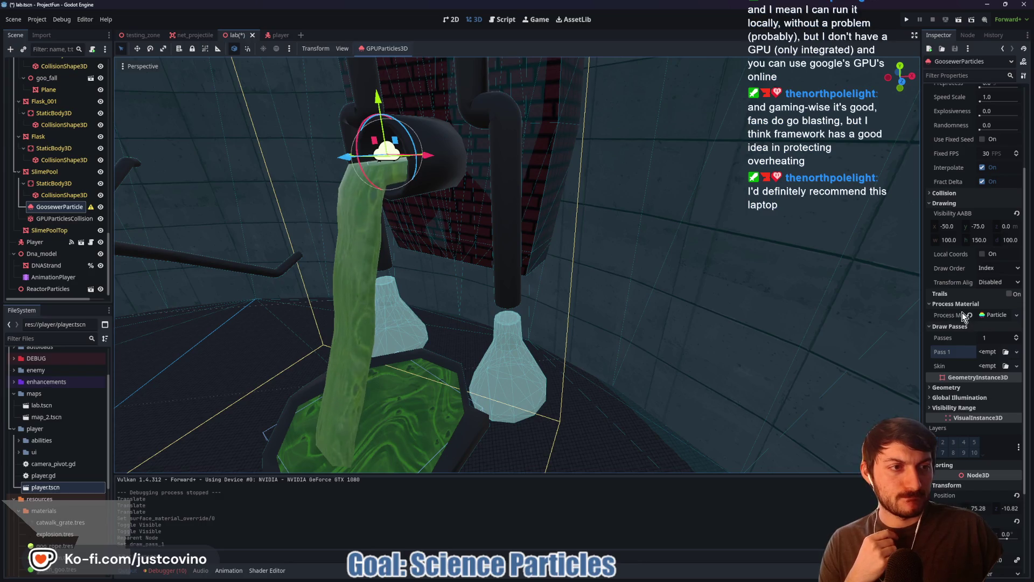
pyautogui.click(989, 353)
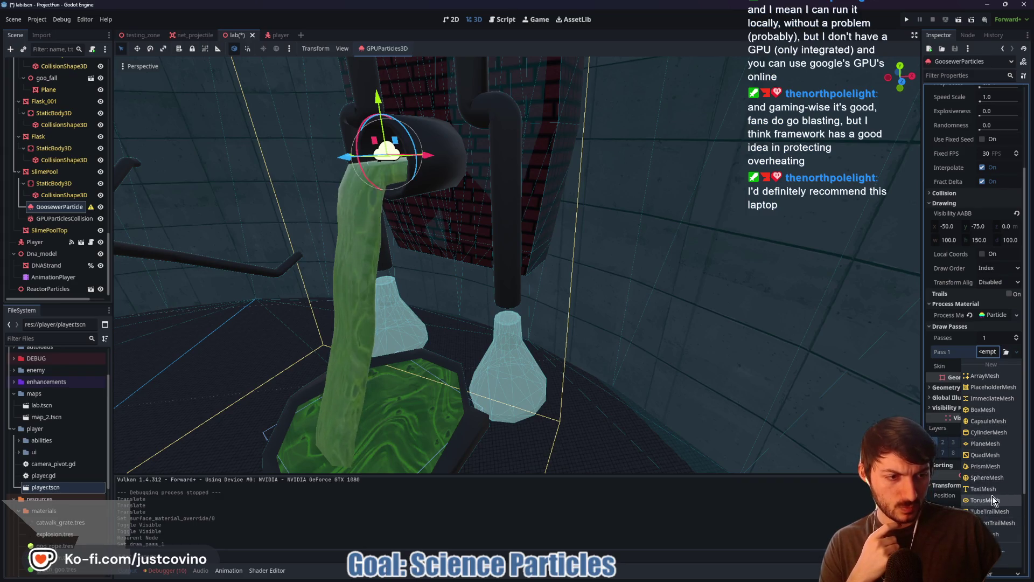
pyautogui.click(987, 476)
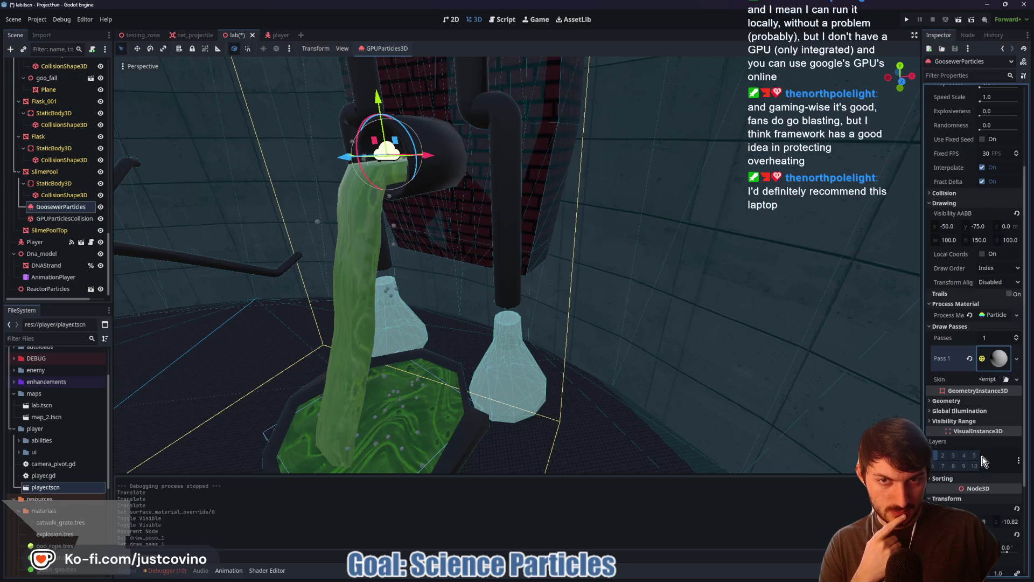
# Load green_goo.tres as the SphereMesh material, check the goo stream, and save the scene.
pyautogui.click(994, 364)
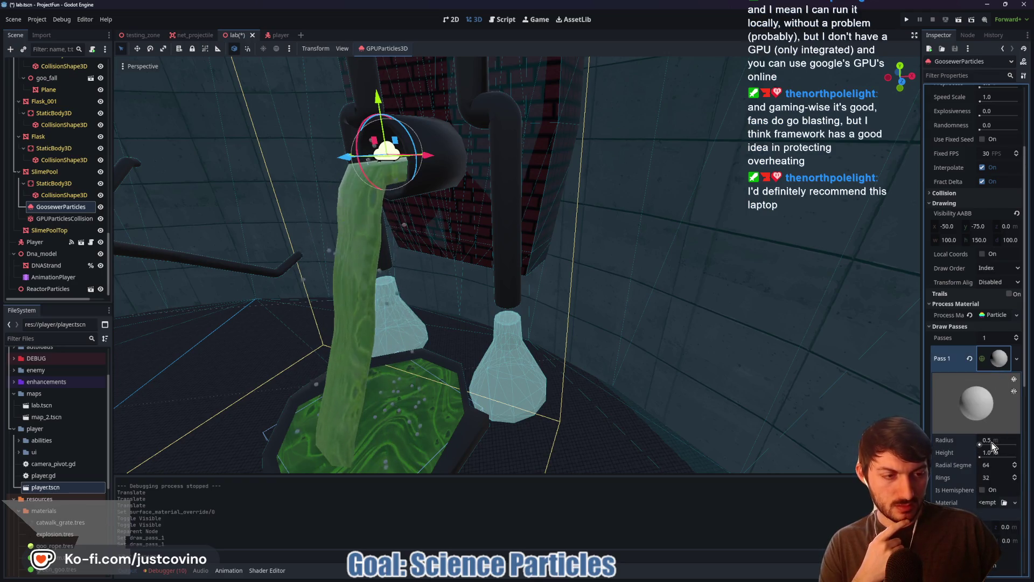
pyautogui.click(987, 502)
pyautogui.click(1001, 554)
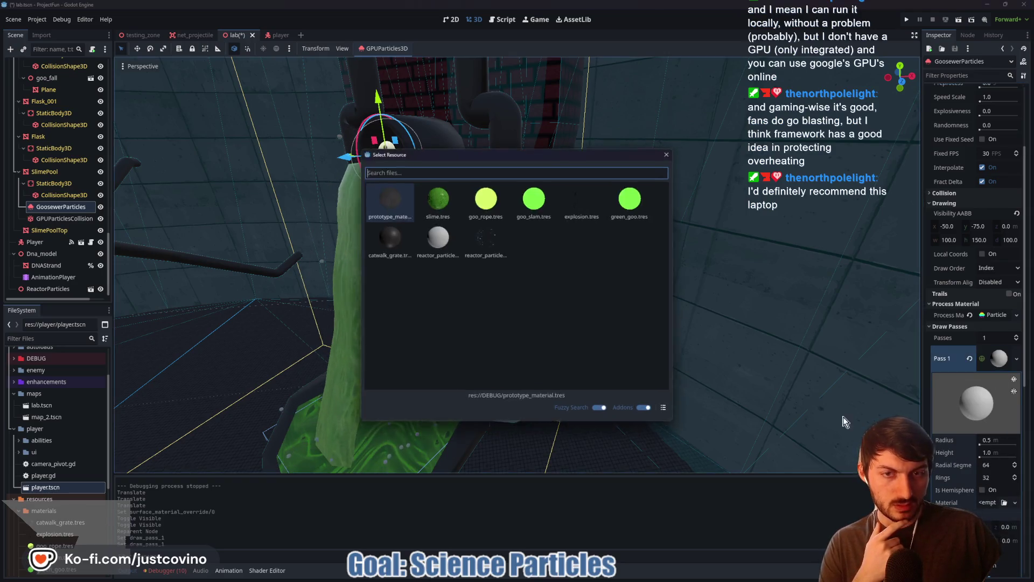
pyautogui.doubleClick(635, 209)
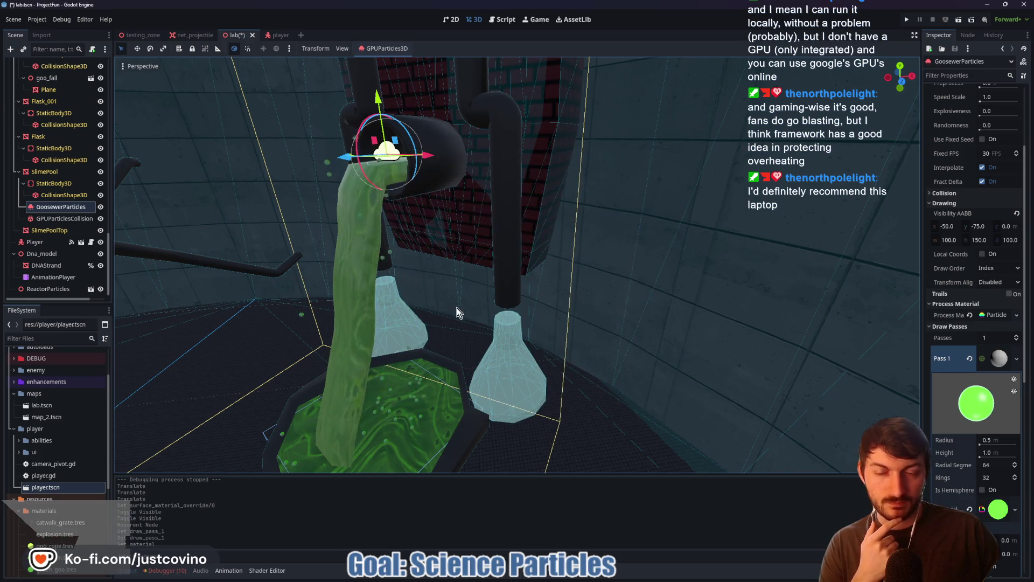
pyautogui.scroll(5, 455, 311)
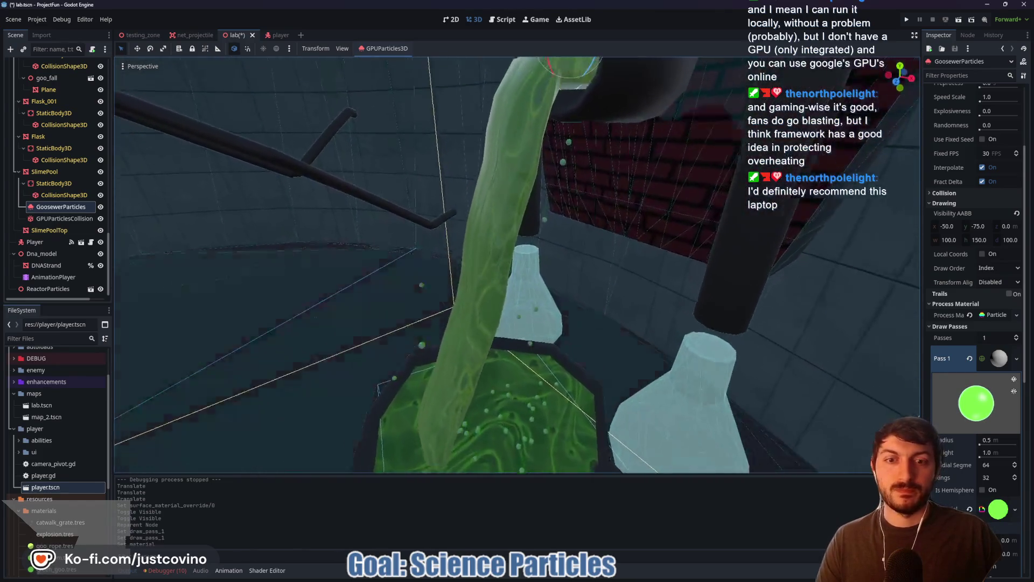
pyautogui.press('w')
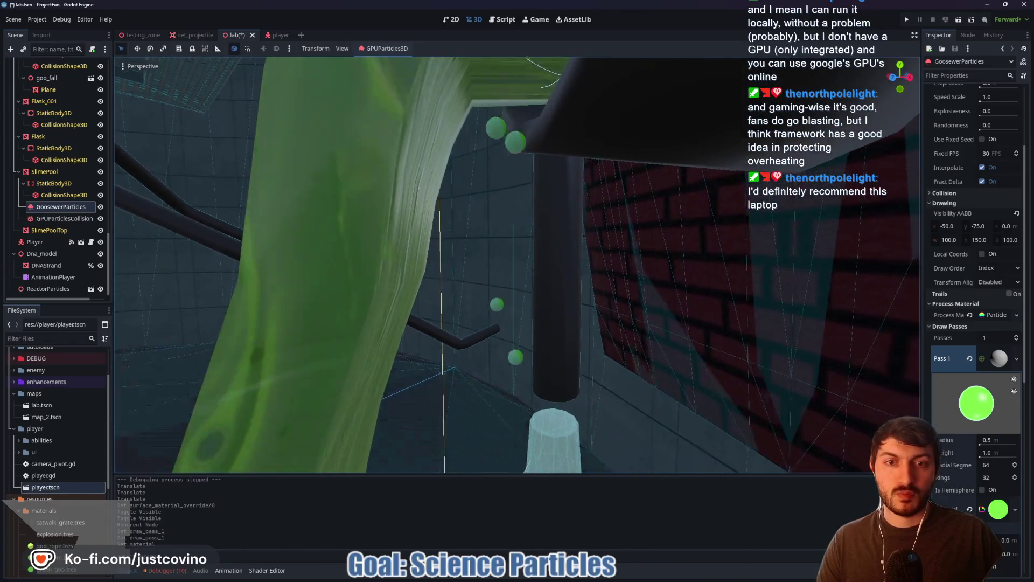
pyautogui.press('s')
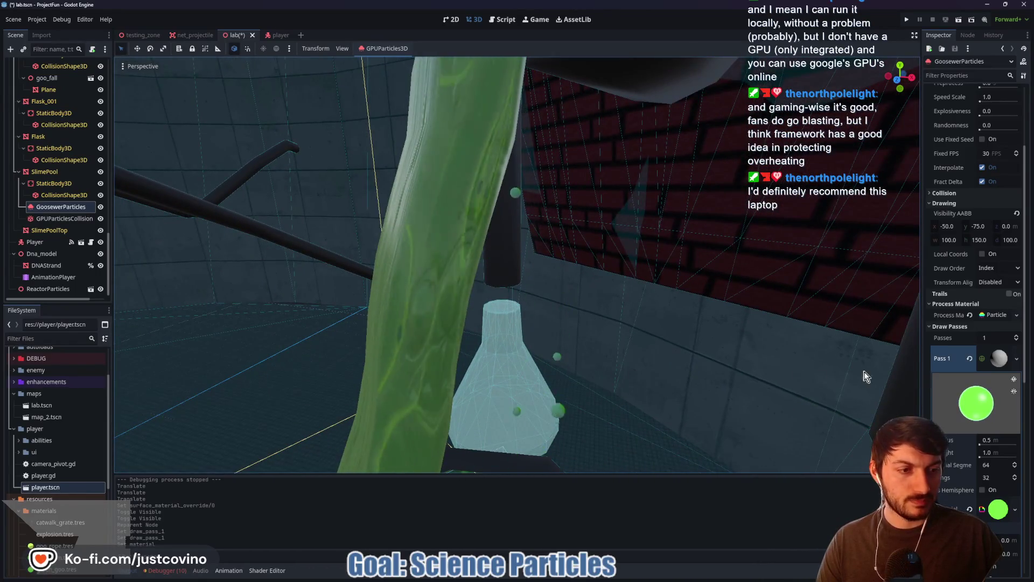
pyautogui.hotkey('ctrl', 's')
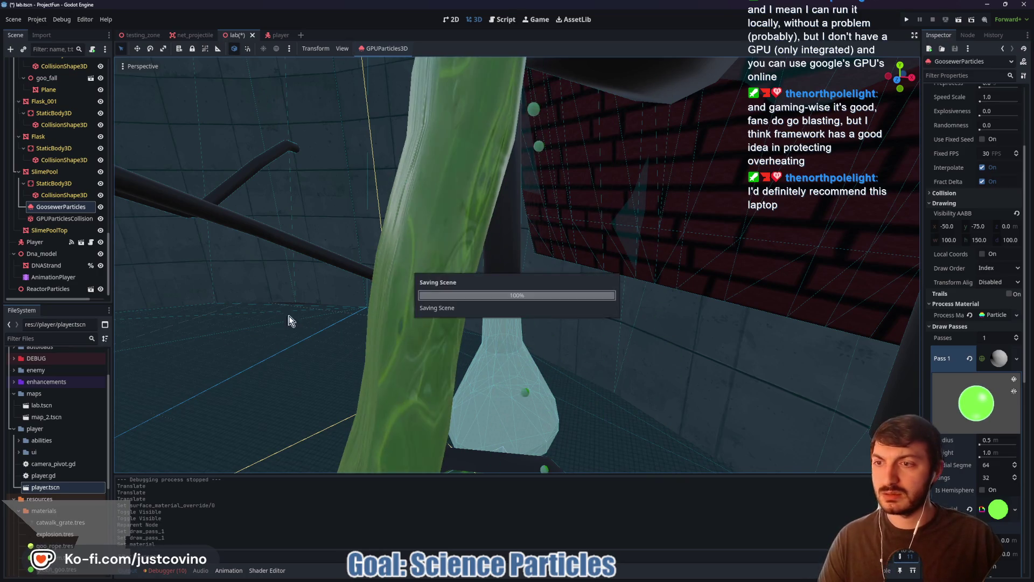
# Filter for goo_ball, open goo_ball.tscn, copy its MeshInstance3D mesh, and return to the lab tab.
pyautogui.click(56, 339)
pyautogui.write('g')
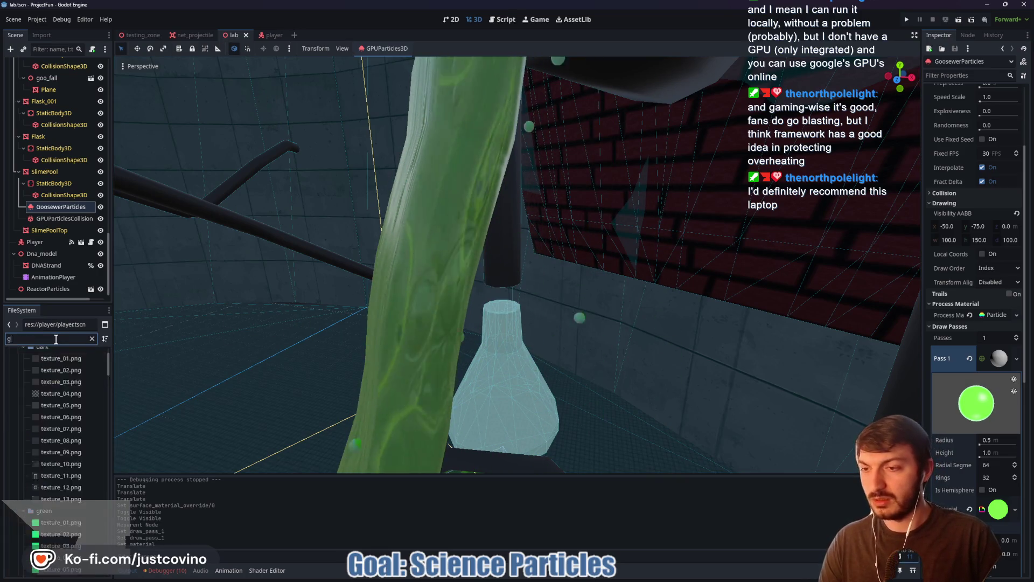
pyautogui.write('oo_ball')
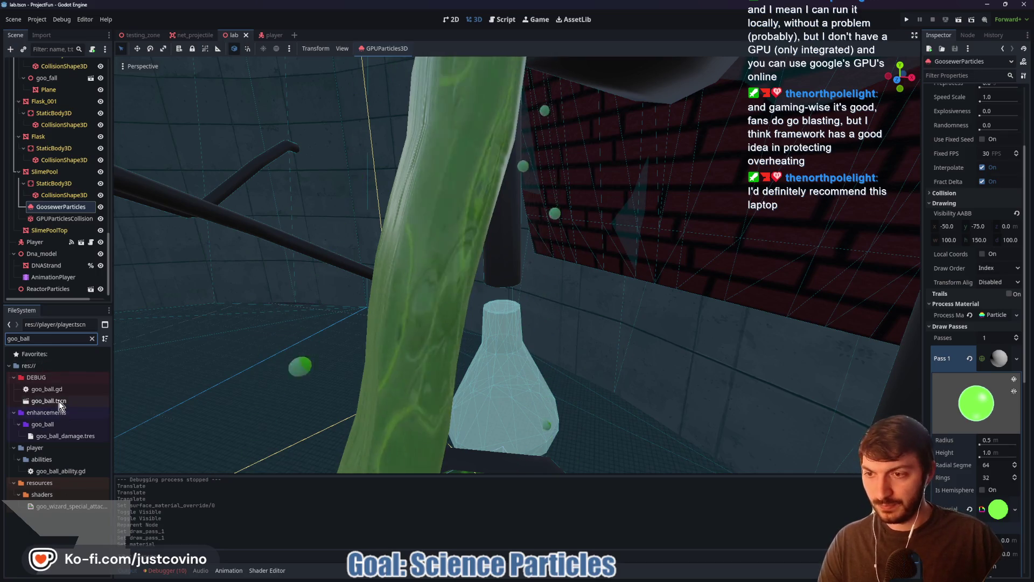
pyautogui.doubleClick(49, 401)
pyautogui.click(48, 77)
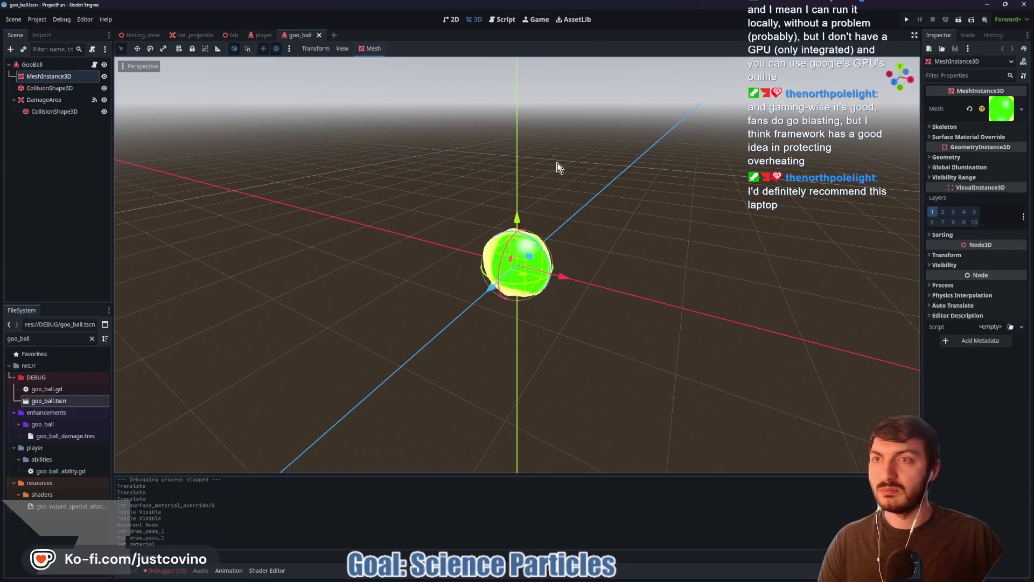
pyautogui.rightClick(1003, 114)
pyautogui.click(981, 386)
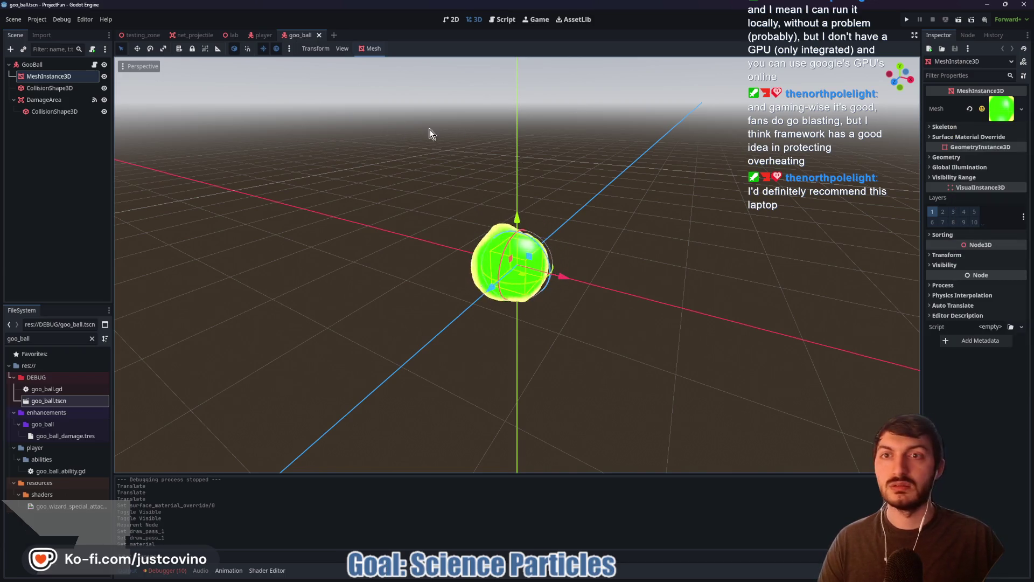
pyautogui.click(234, 34)
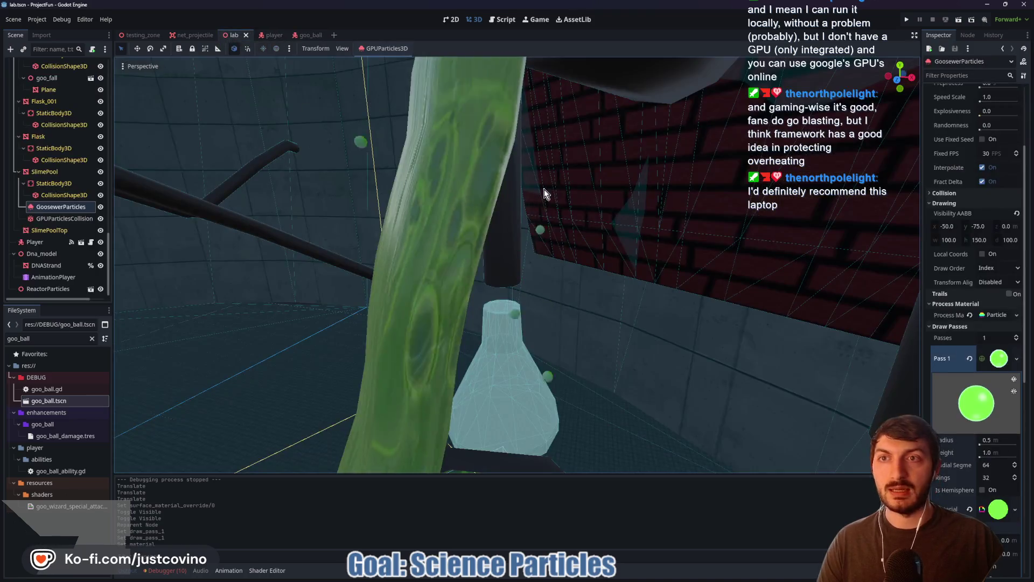
# Paste the goo ball's slime-shaded sphere mesh into the sewer particles' Pass 1.
pyautogui.rightClick(999, 358)
pyautogui.click(975, 560)
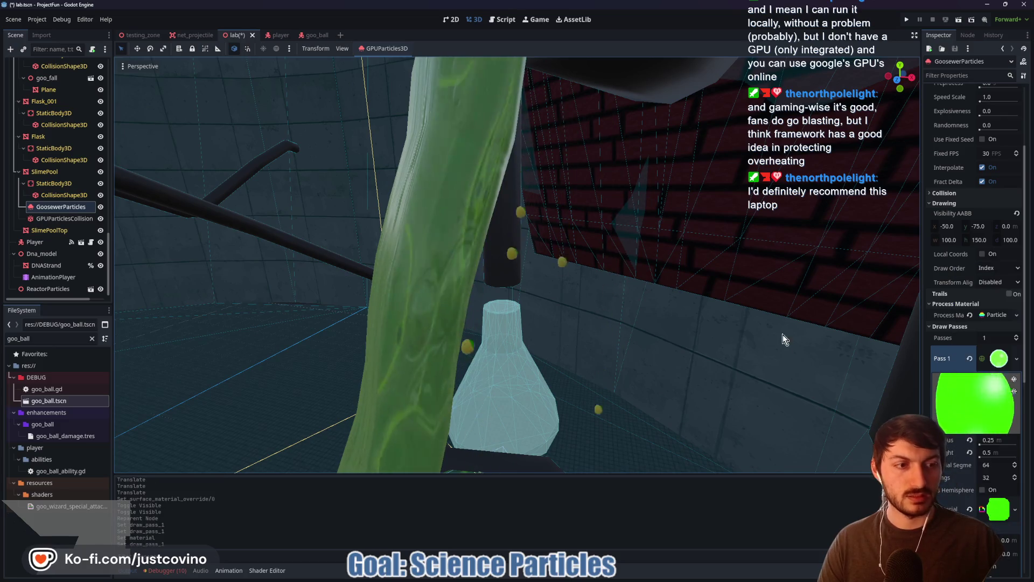
pyautogui.moveTo(618, 339)
pyautogui.mouseDown()
pyautogui.moveTo(634, 322)
pyautogui.moveTo(637, 330)
pyautogui.mouseUp()
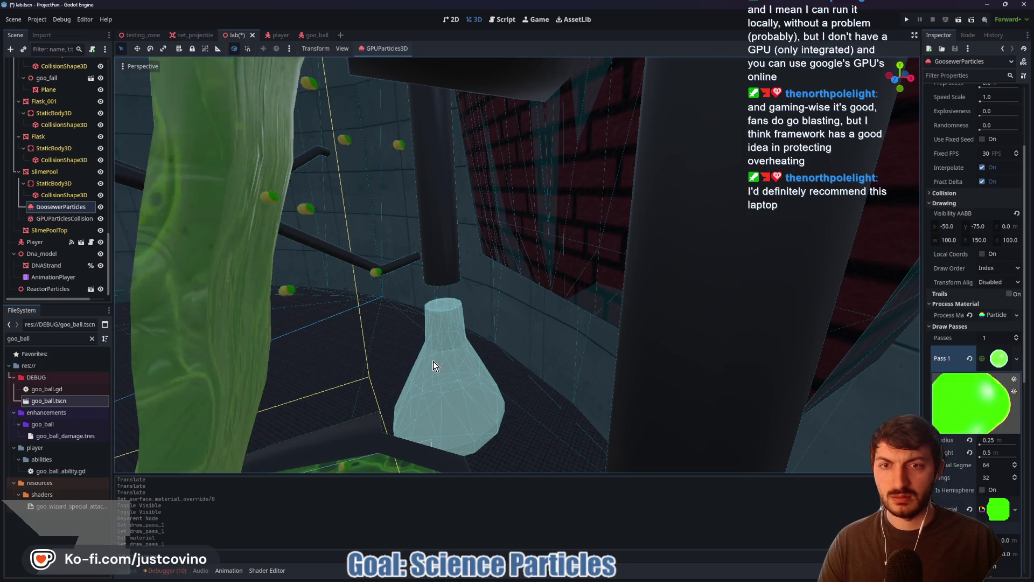
pyautogui.scroll(2, 431, 357)
pyautogui.scroll(-2, 419, 347)
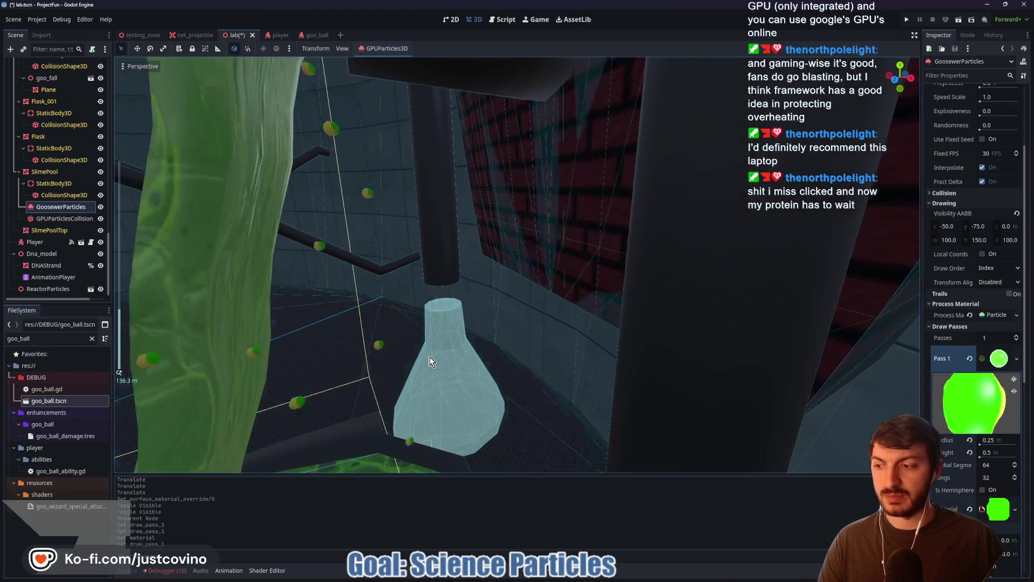
pyautogui.moveTo(399, 354)
pyautogui.mouseDown()
pyautogui.moveTo(428, 400)
pyautogui.moveTo(435, 373)
pyautogui.moveTo(584, 321)
pyautogui.mouseUp()
# Revert the sphere mesh to its default 0.5 radius and 1.0 height.
pyautogui.click(969, 439)
pyautogui.click(969, 452)
pyautogui.moveTo(559, 383)
pyautogui.mouseDown()
pyautogui.moveTo(526, 416)
pyautogui.moveTo(526, 380)
pyautogui.moveTo(525, 398)
pyautogui.moveTo(494, 383)
pyautogui.mouseUp()
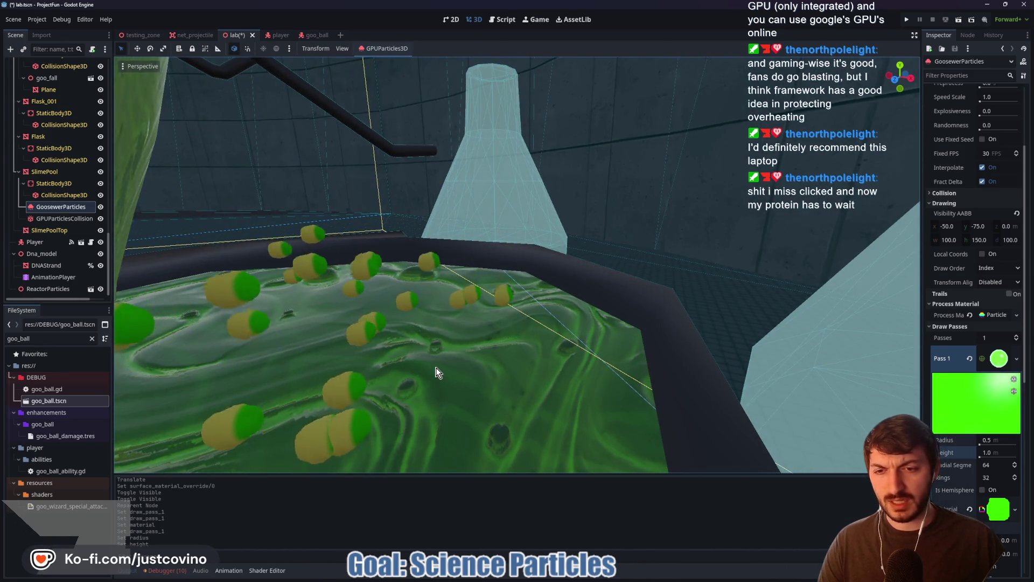
pyautogui.scroll(-3, 975, 452)
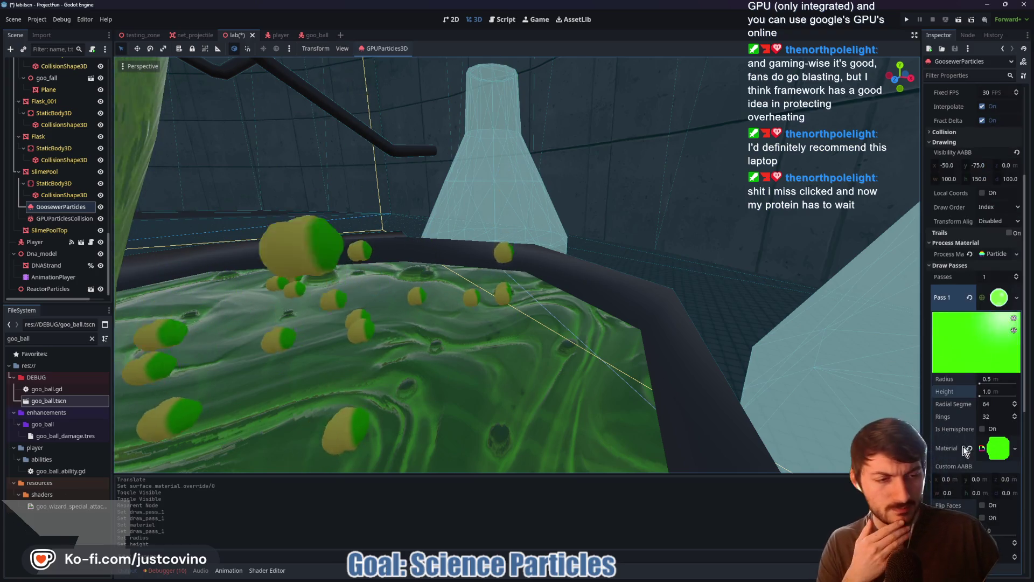
# Expand the sphere's material to reveal its Shader Parameters.
pyautogui.click(998, 448)
pyautogui.scroll(-4, 958, 411)
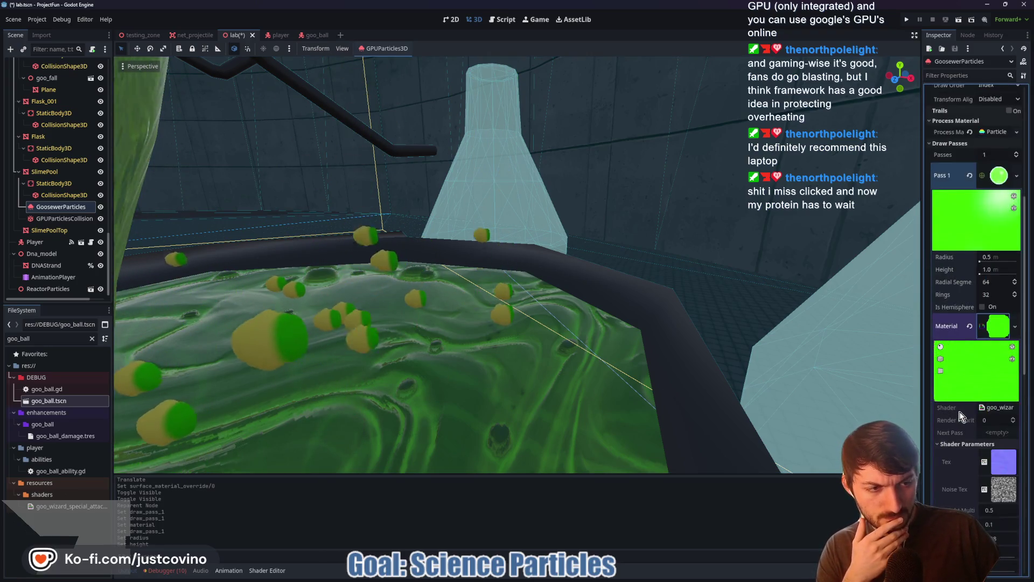
pyautogui.scroll(-4, 959, 412)
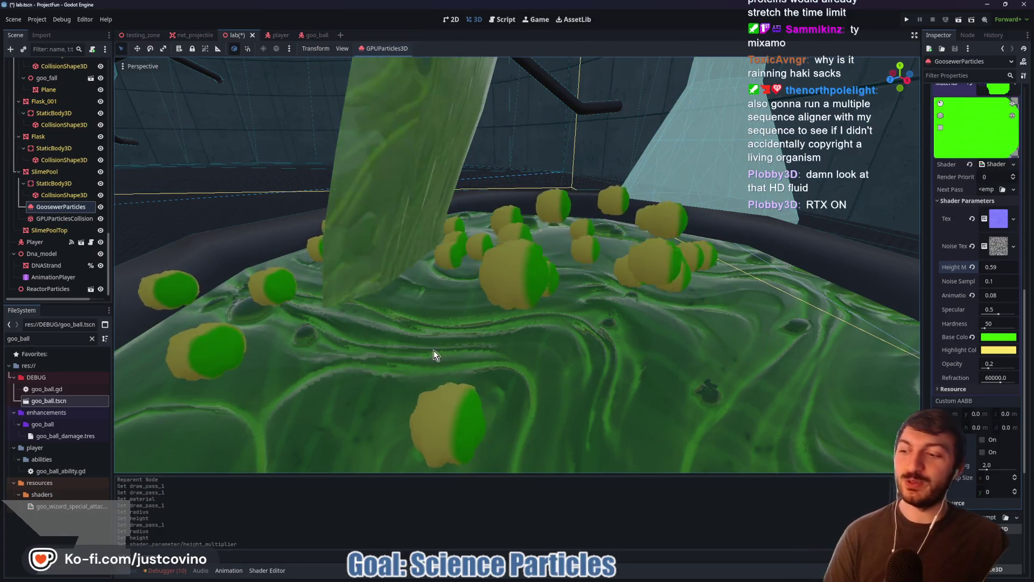
# Raise slime Opacity to 1.0, drop Hardness to 1, and raise Animation speed to 0.1.
pyautogui.scroll(-5, 447, 334)
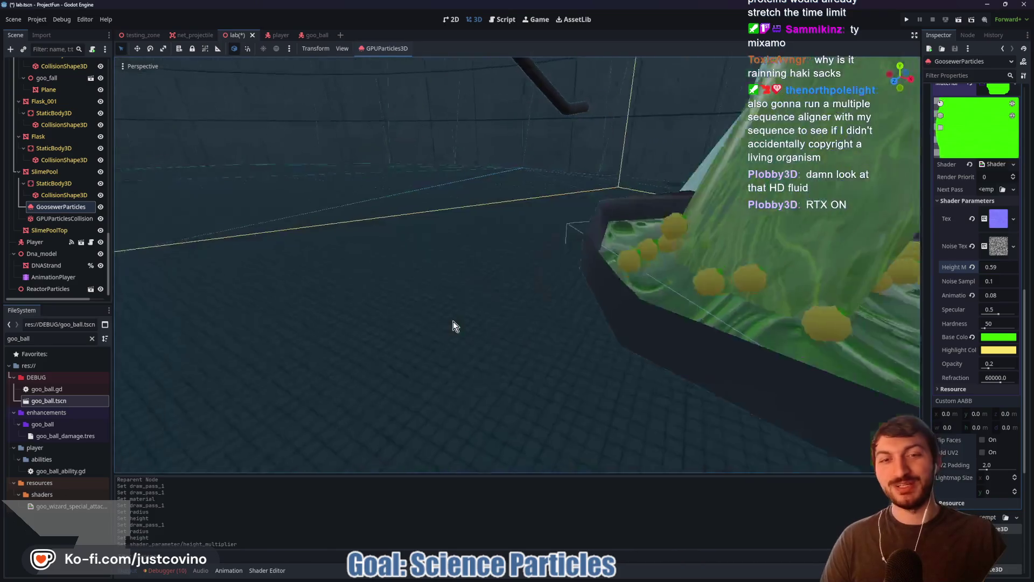
pyautogui.moveTo(688, 263)
pyautogui.mouseDown()
pyautogui.moveTo(613, 312)
pyautogui.moveTo(618, 329)
pyautogui.moveTo(676, 299)
pyautogui.mouseUp()
pyautogui.scroll(4, 618, 329)
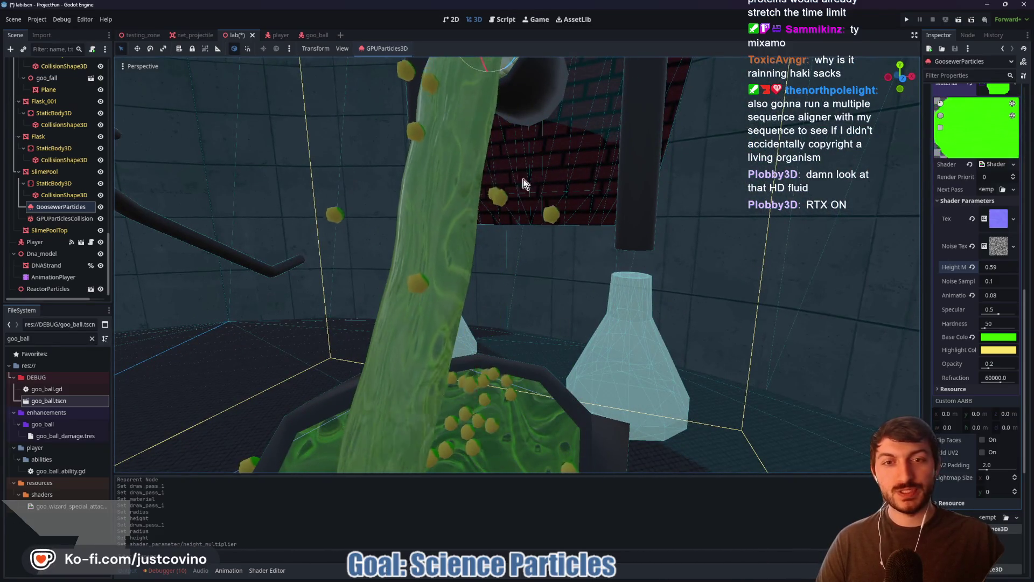
pyautogui.moveTo(590, 299); pyautogui.dragTo(553, 348)
pyautogui.scroll(6, 553, 347)
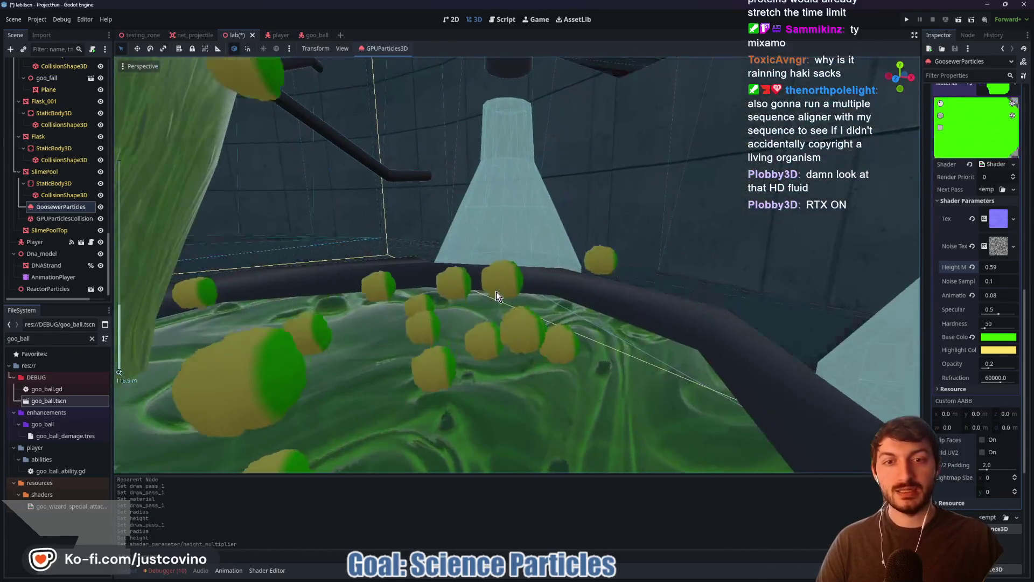
pyautogui.scroll(-2, 496, 292)
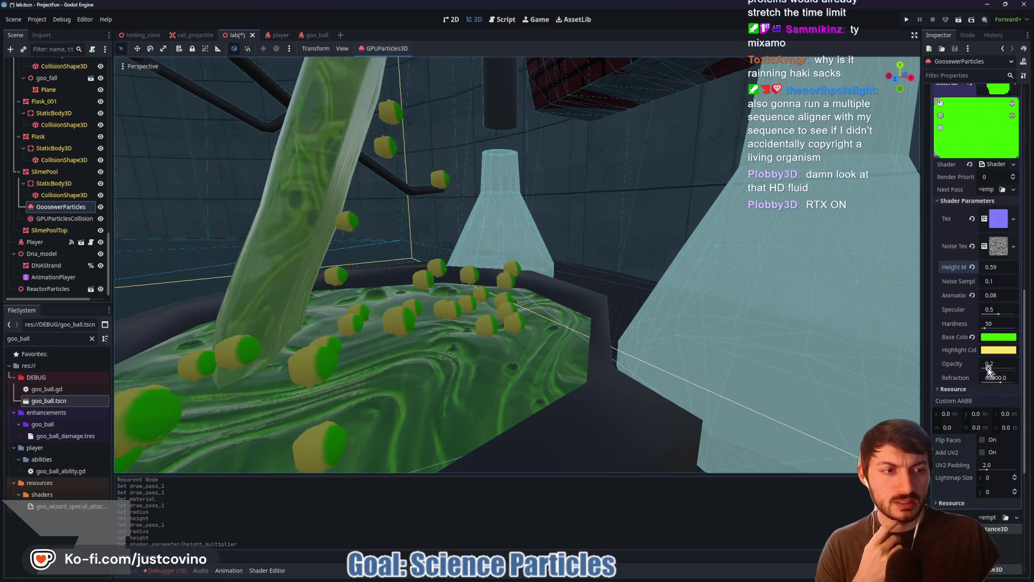
pyautogui.moveTo(988, 366)
pyautogui.mouseDown()
pyautogui.moveTo(1016, 365)
pyautogui.moveTo(988, 367)
pyautogui.mouseUp()
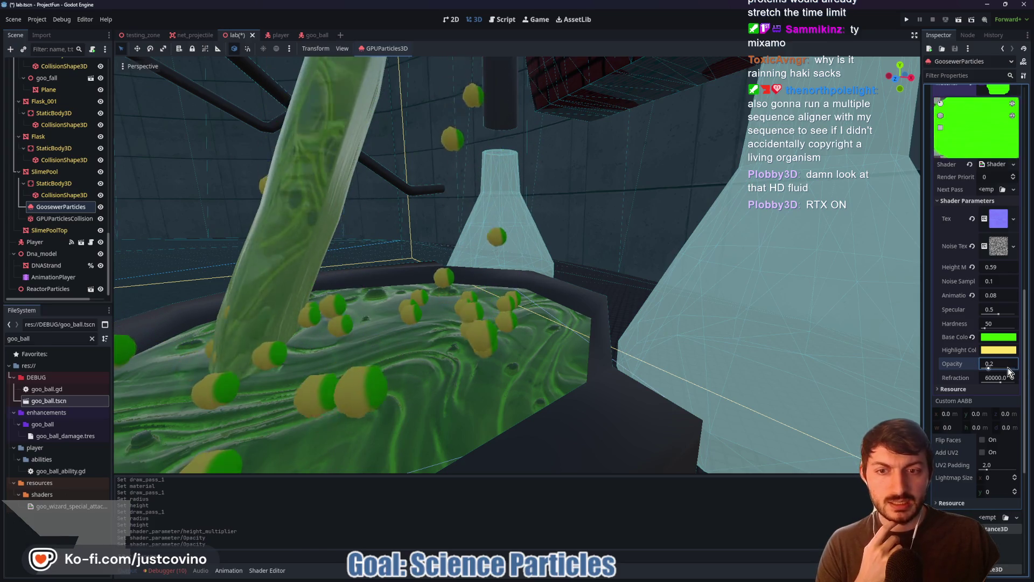
pyautogui.moveTo(987, 326)
pyautogui.mouseDown()
pyautogui.moveTo(1015, 312)
pyautogui.moveTo(1030, 321)
pyautogui.mouseUp()
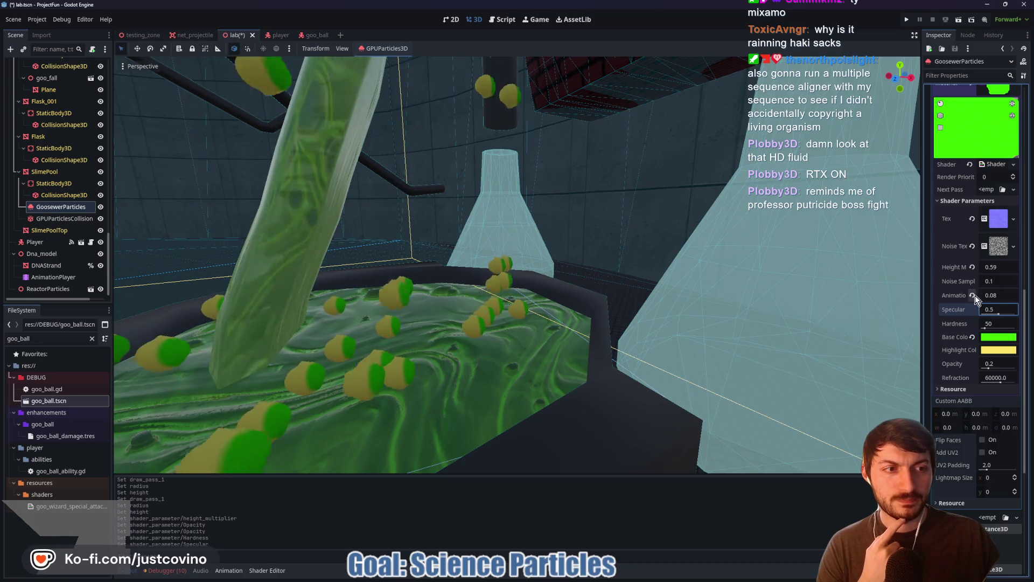
pyautogui.moveTo(990, 295); pyautogui.dragTo(1003, 296)
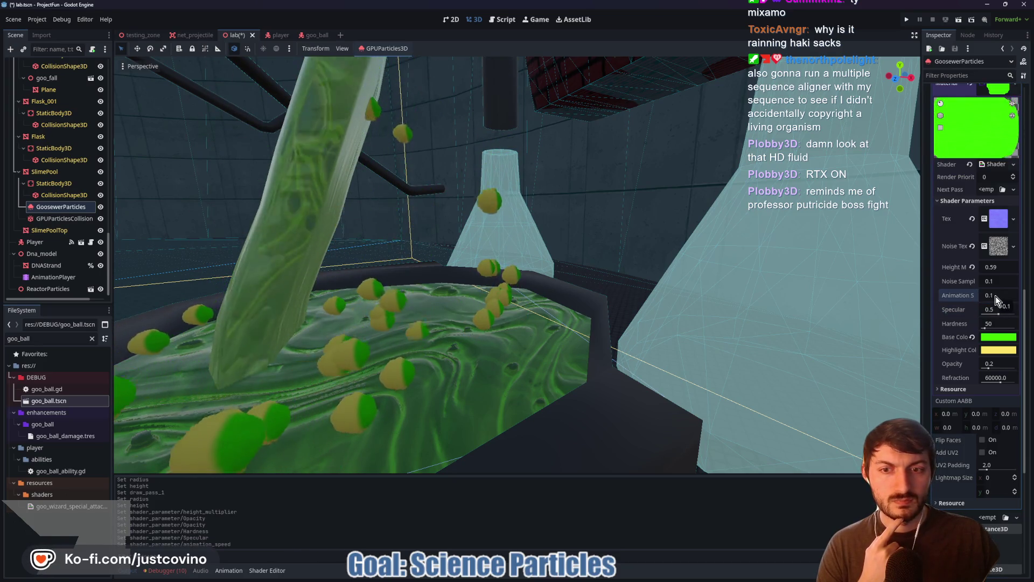
# Set the goo shader's Height Multiplier to 0.65 and open the slime shader in the Shader Editor.
pyautogui.click(974, 267)
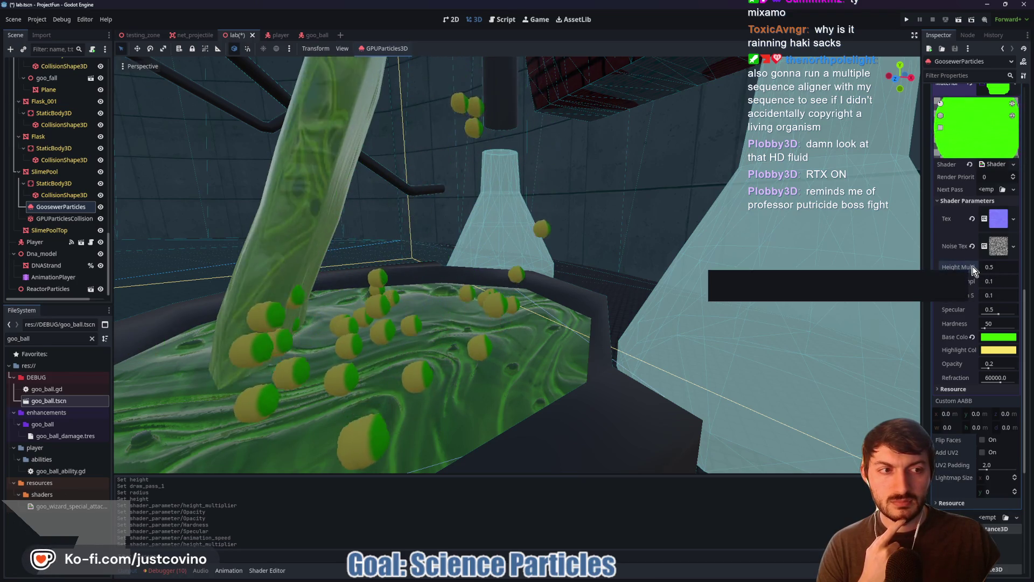
pyautogui.moveTo(991, 276); pyautogui.dragTo(1010, 276)
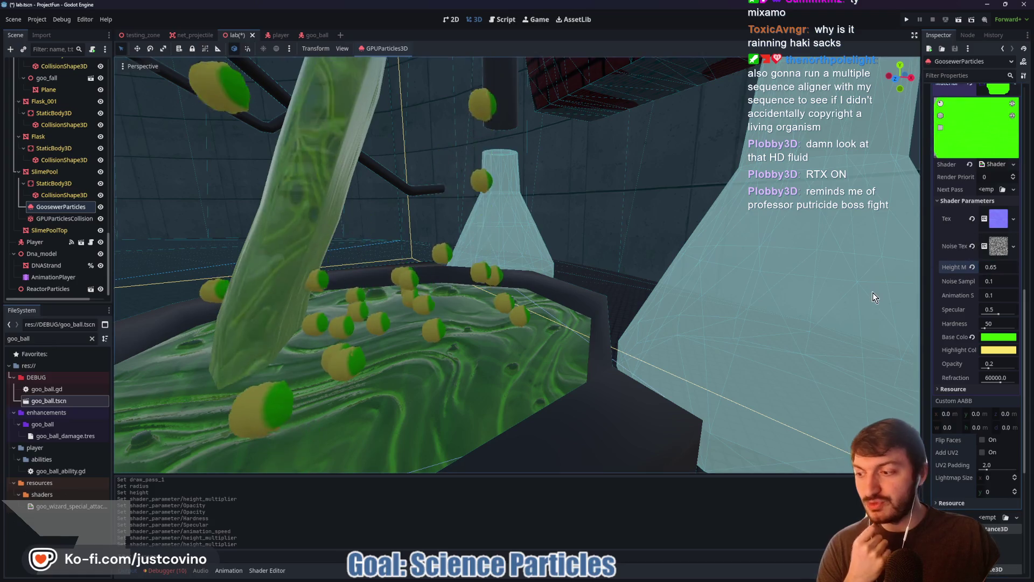
pyautogui.moveTo(651, 286)
pyautogui.mouseDown()
pyautogui.moveTo(603, 282)
pyautogui.moveTo(581, 261)
pyautogui.mouseUp()
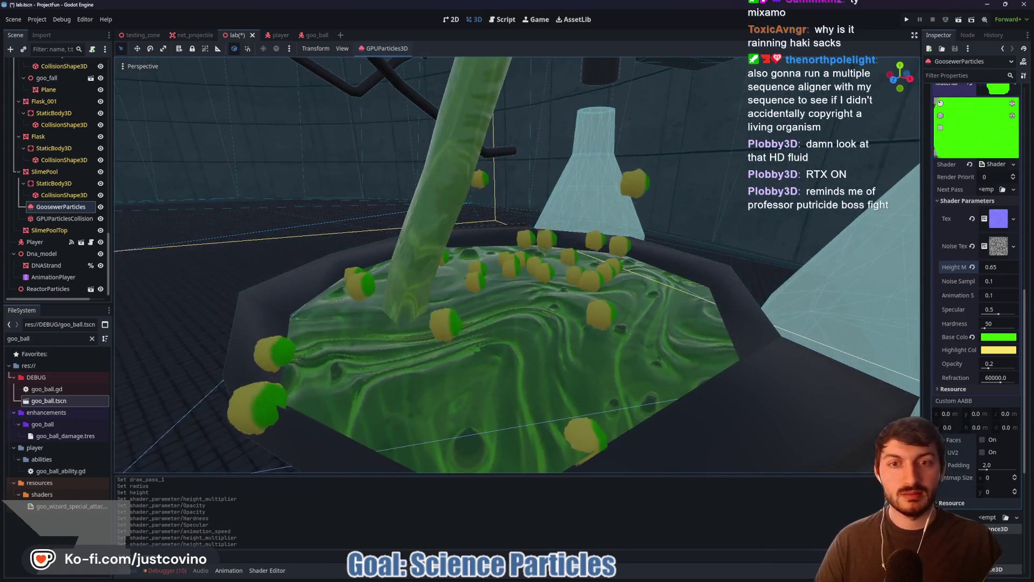
pyautogui.click(992, 166)
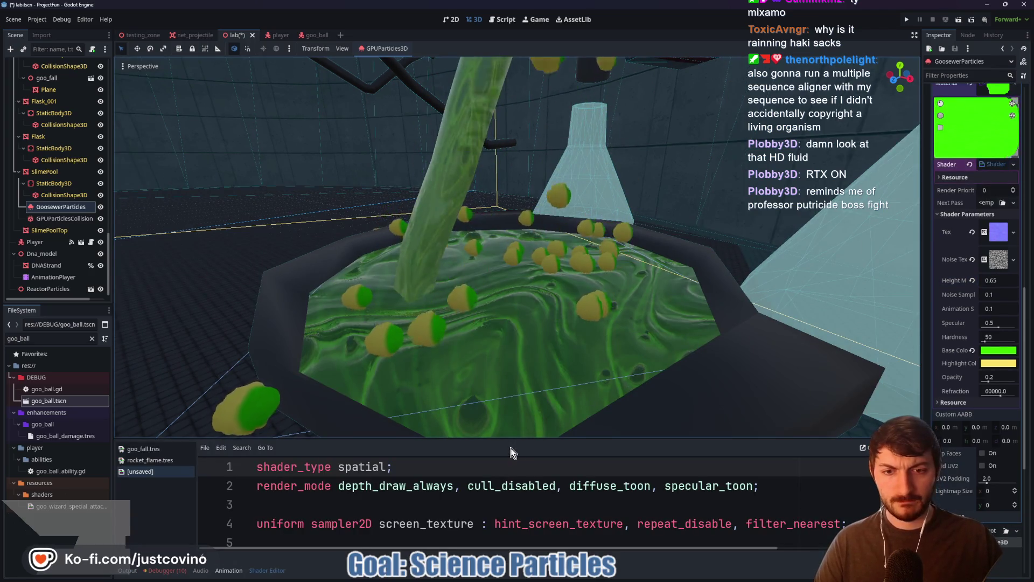
# Read through the enlarged slime shader code, restore the scene view, and run the scene with F6.
pyautogui.moveTo(511, 438); pyautogui.dragTo(550, 209)
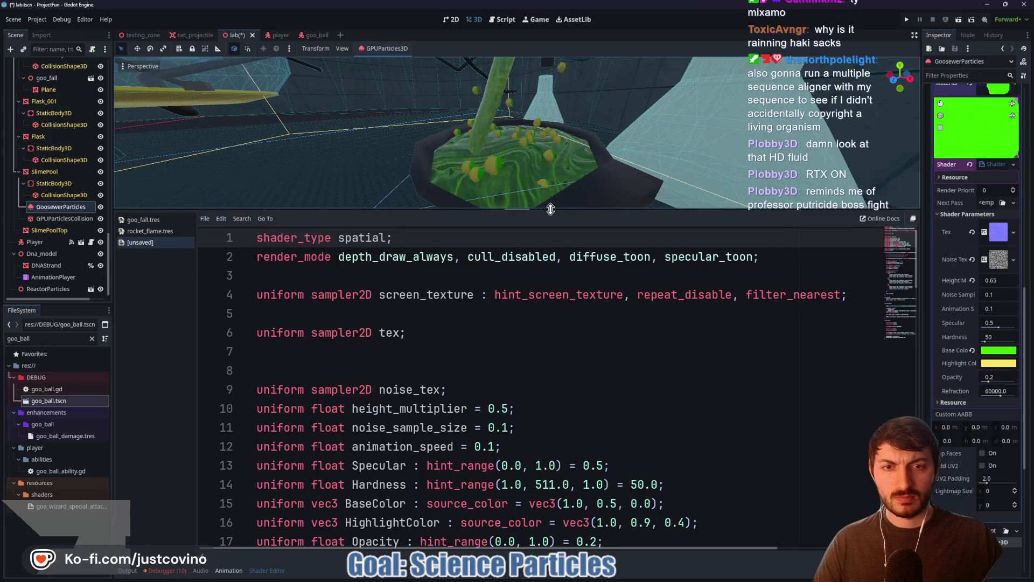
pyautogui.scroll(-6, 545, 350)
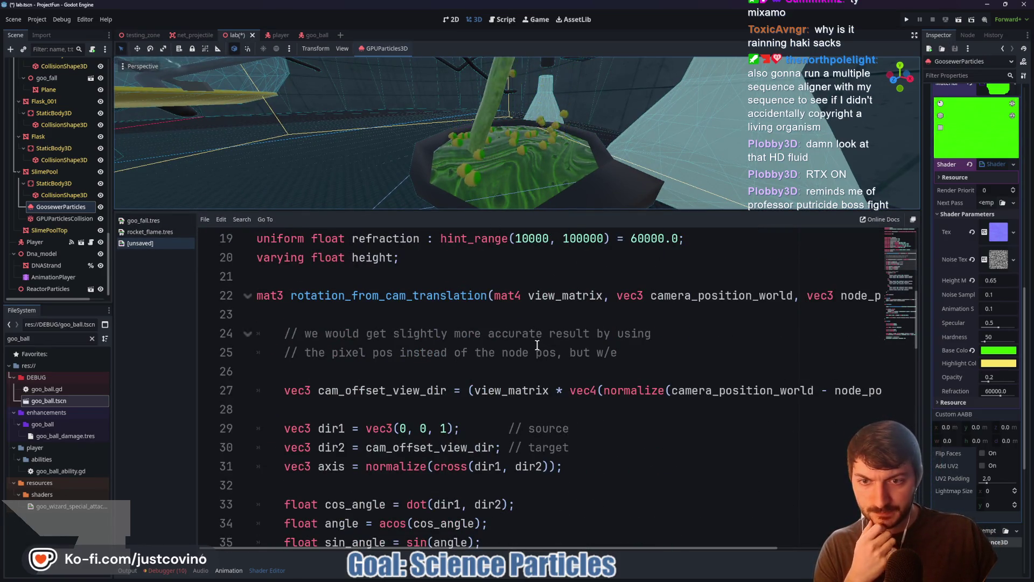
pyautogui.scroll(-2, 537, 345)
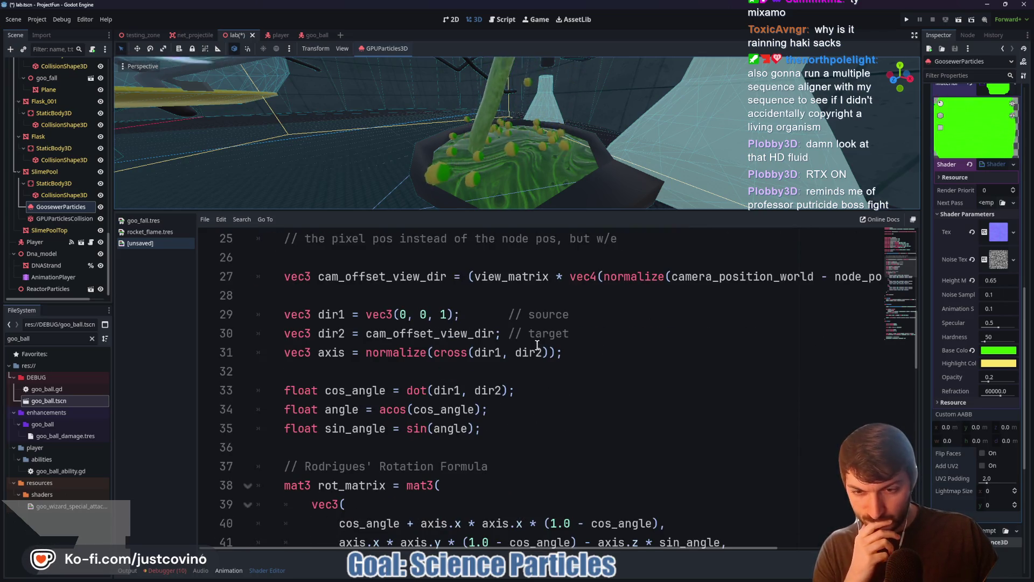
pyautogui.scroll(-10, 537, 344)
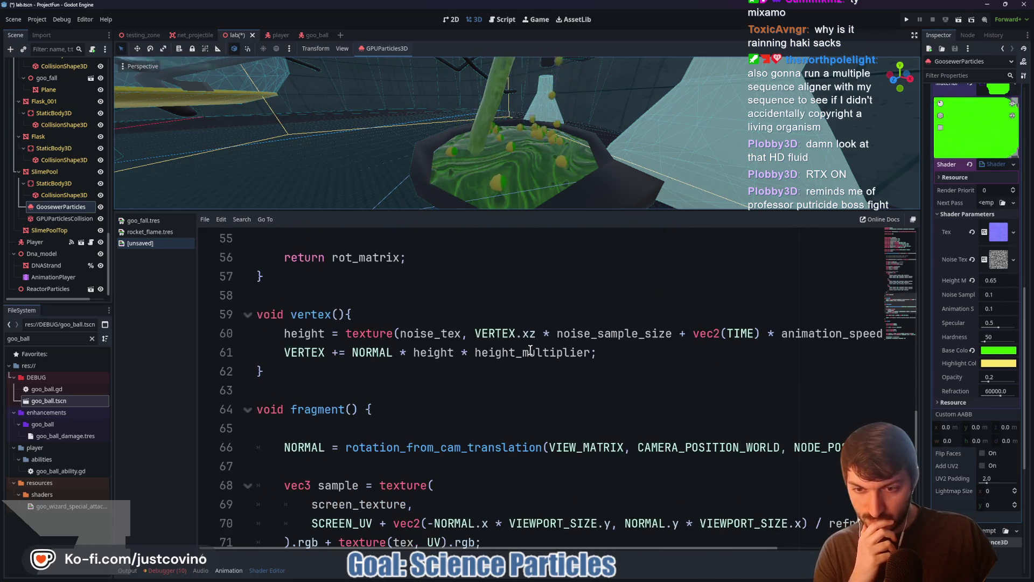
pyautogui.moveTo(596, 212); pyautogui.dragTo(582, 429)
pyautogui.press('F6')
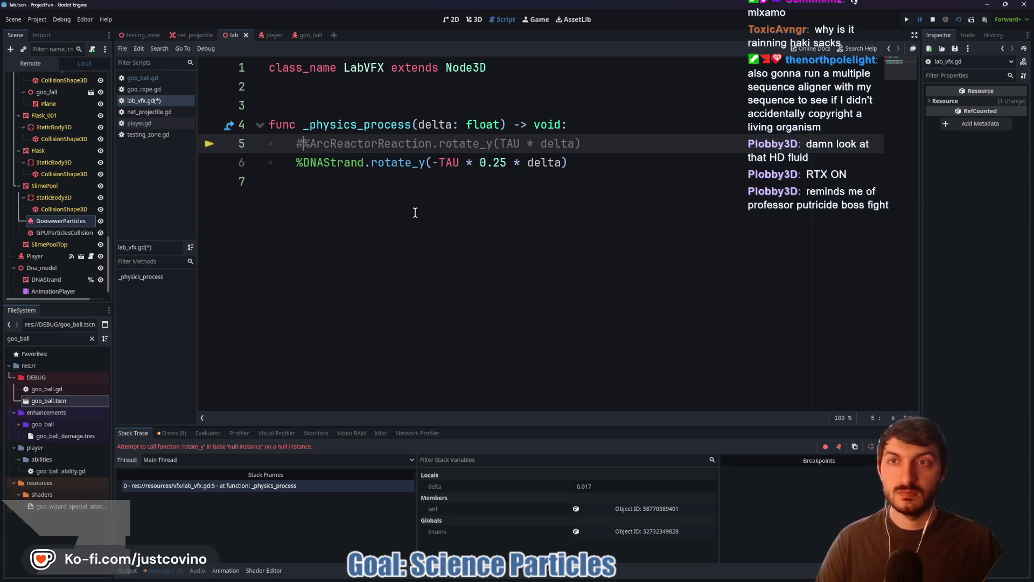
# Run the scene with F6 to watch the goo balls fall, then stop it with F8.
pyautogui.press('F6')
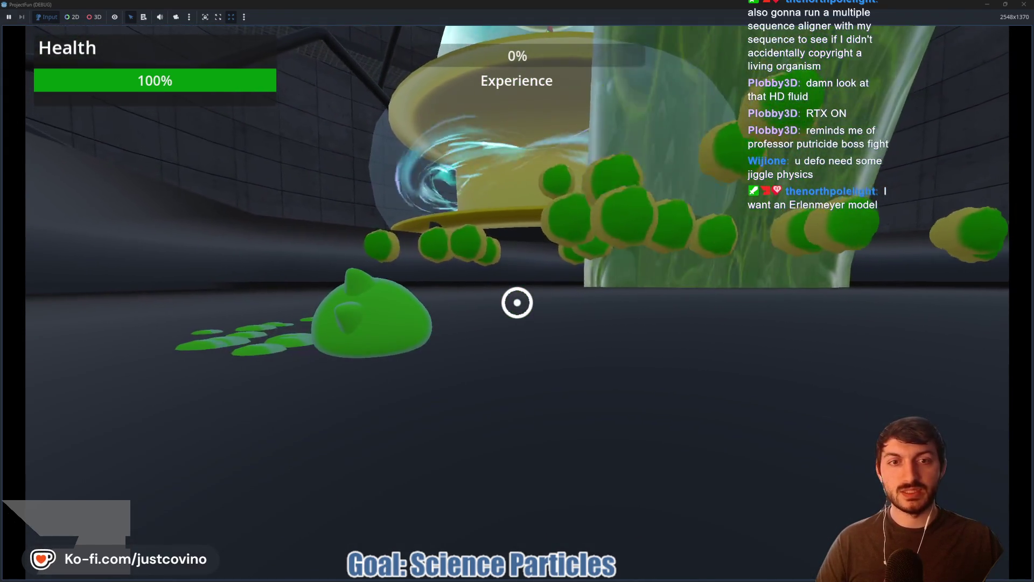
pyautogui.press('F8')
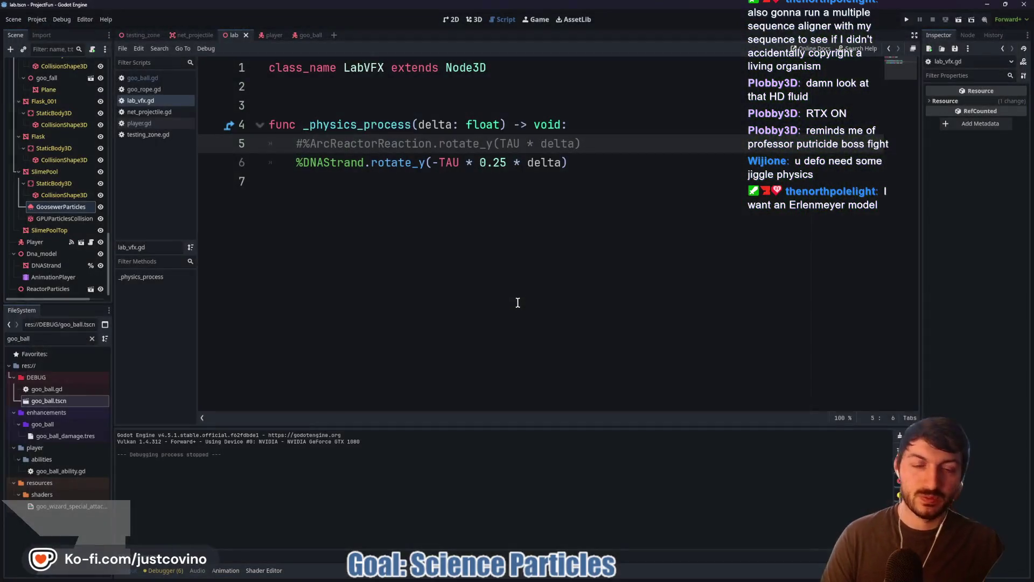
# Focus the goo_ball scene's mesh in the 3D view, then go back to the lab scene.
pyautogui.click(302, 35)
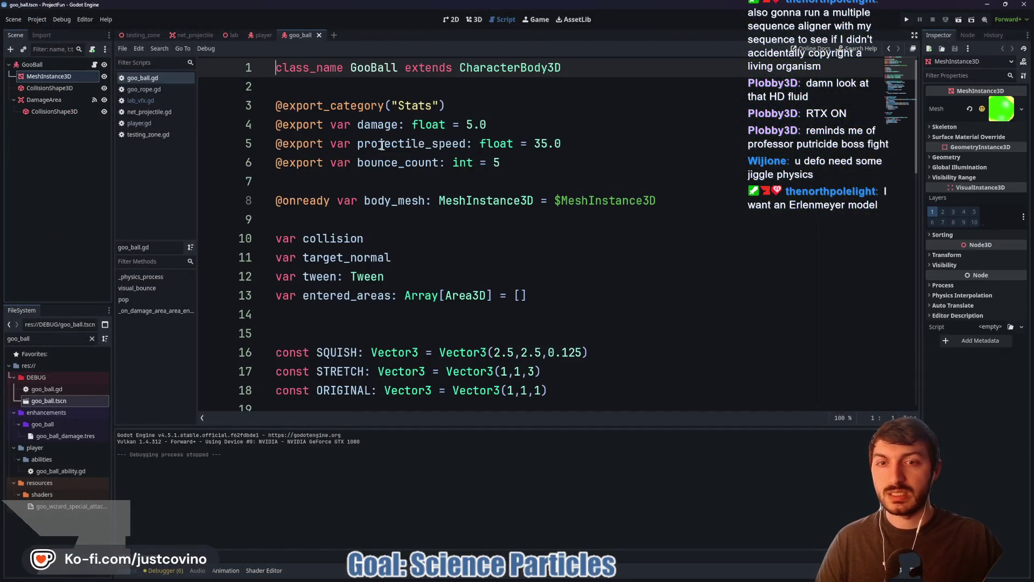
pyautogui.click(474, 20)
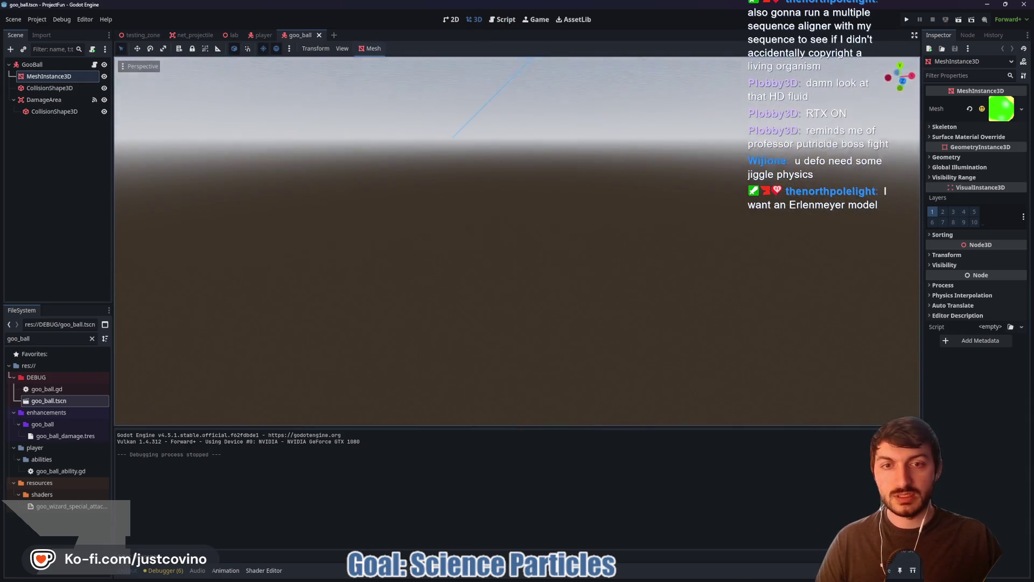
pyautogui.scroll(-15, 518, 243)
pyautogui.press('f')
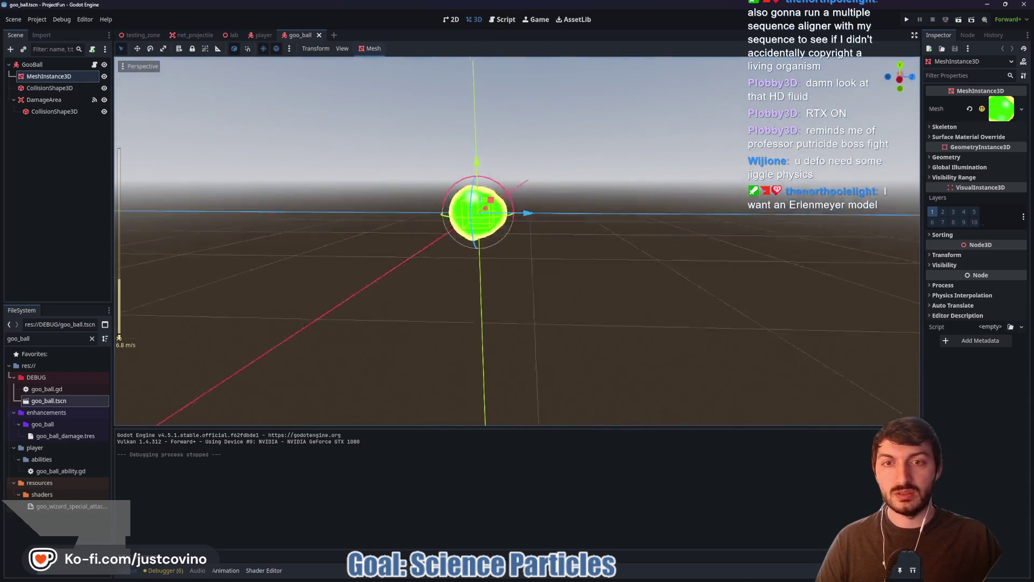
pyautogui.scroll(-5, 517, 242)
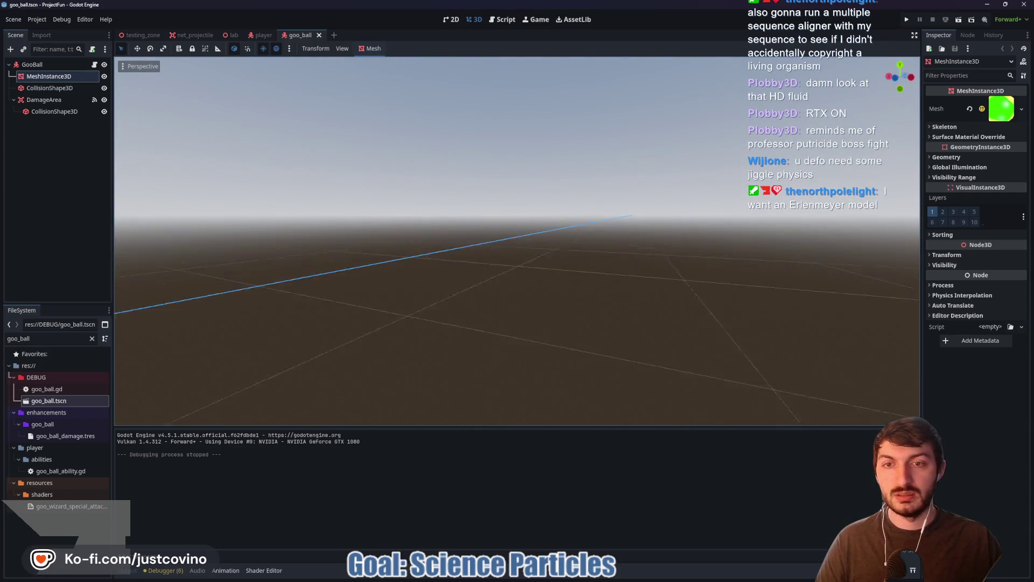
pyautogui.press('f')
pyautogui.scroll(-5, 492, 308)
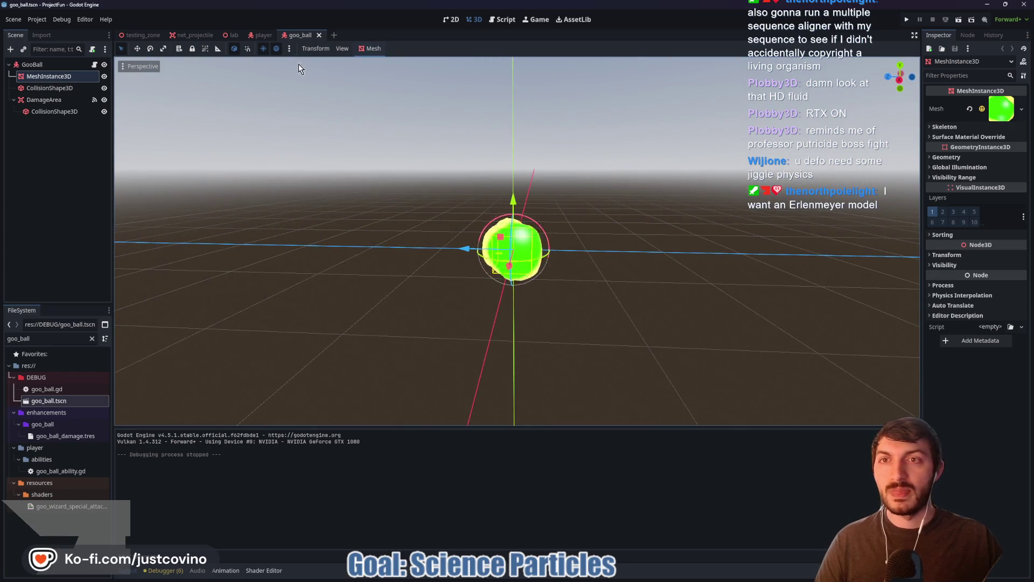
pyautogui.click(241, 37)
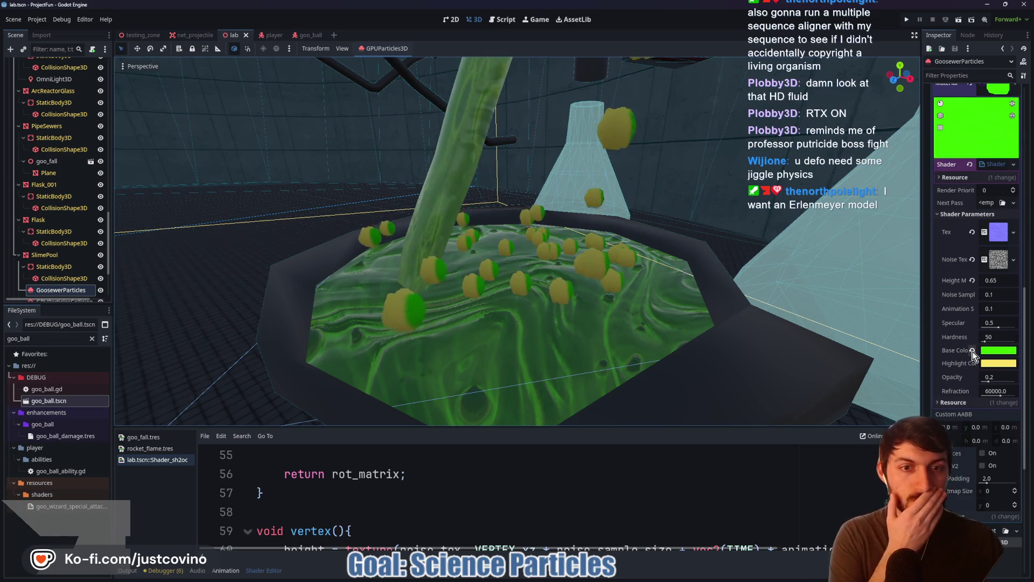
# Set the goo shader's Base Color to 34e82a by sampling the goo and raising green to 232.
pyautogui.hotkey('ctrl', 'v')
pyautogui.click(996, 350)
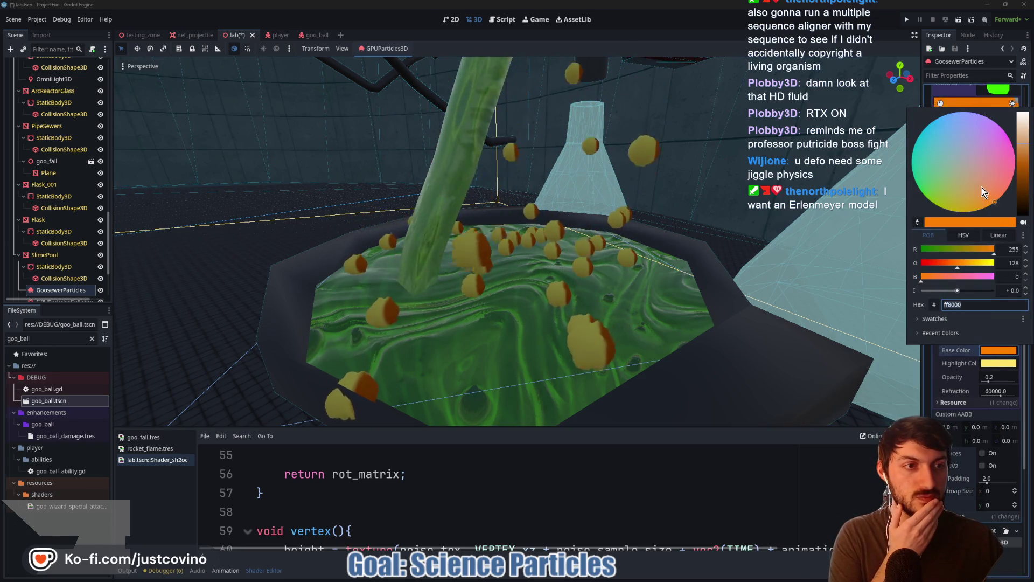
pyautogui.click(936, 199)
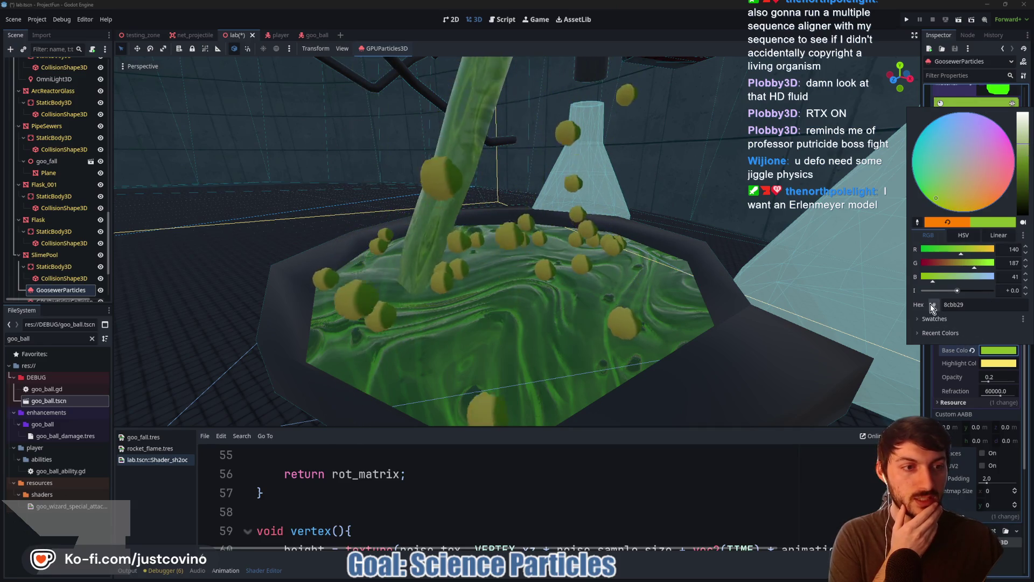
pyautogui.click(918, 222)
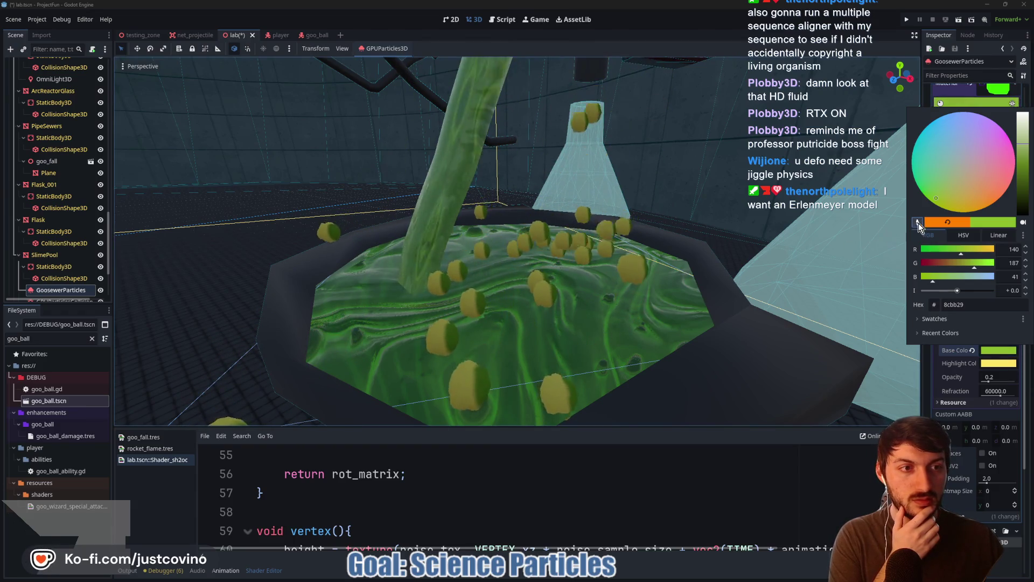
pyautogui.click(584, 327)
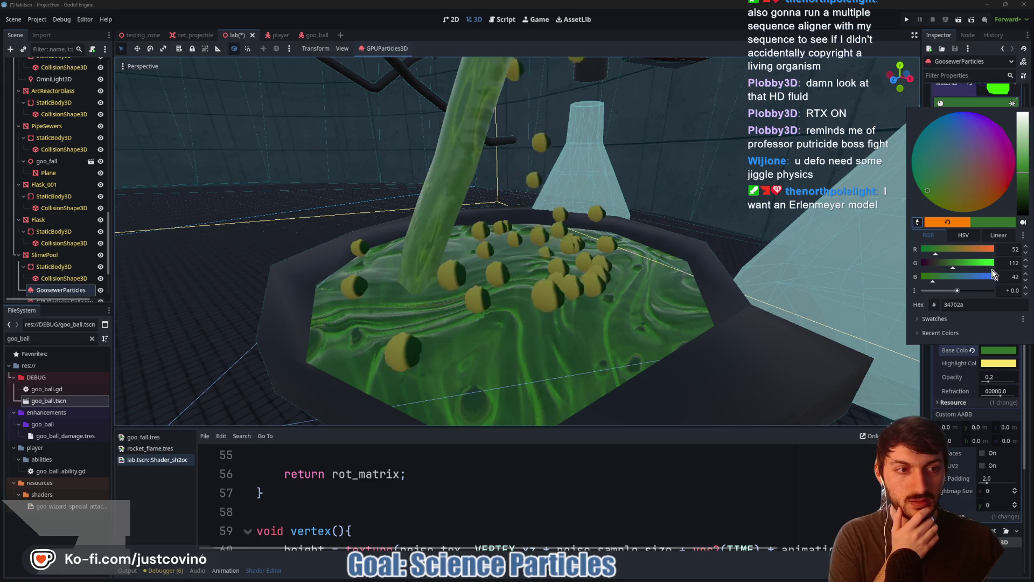
pyautogui.moveTo(953, 269); pyautogui.dragTo(991, 276)
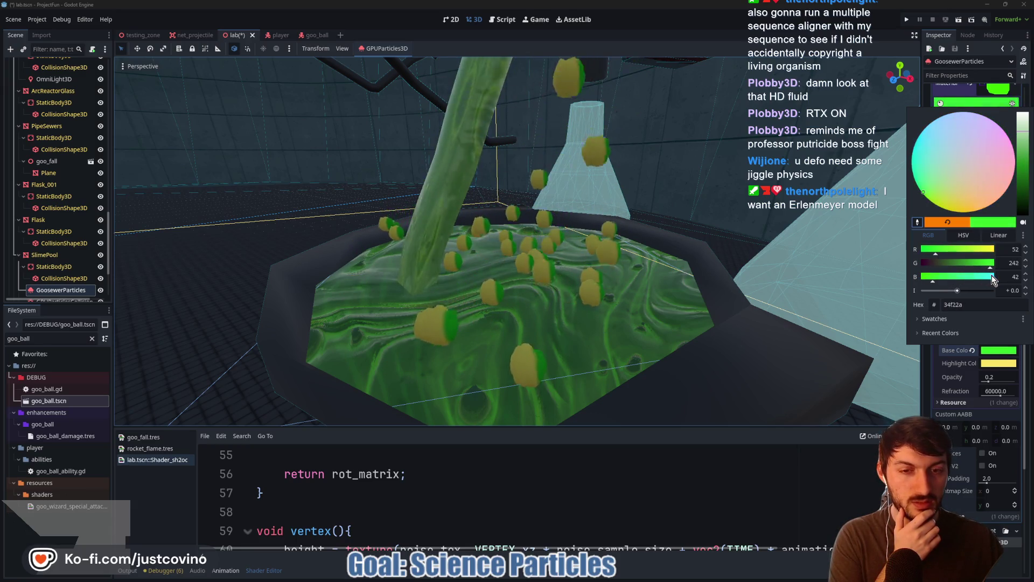
pyautogui.click(996, 352)
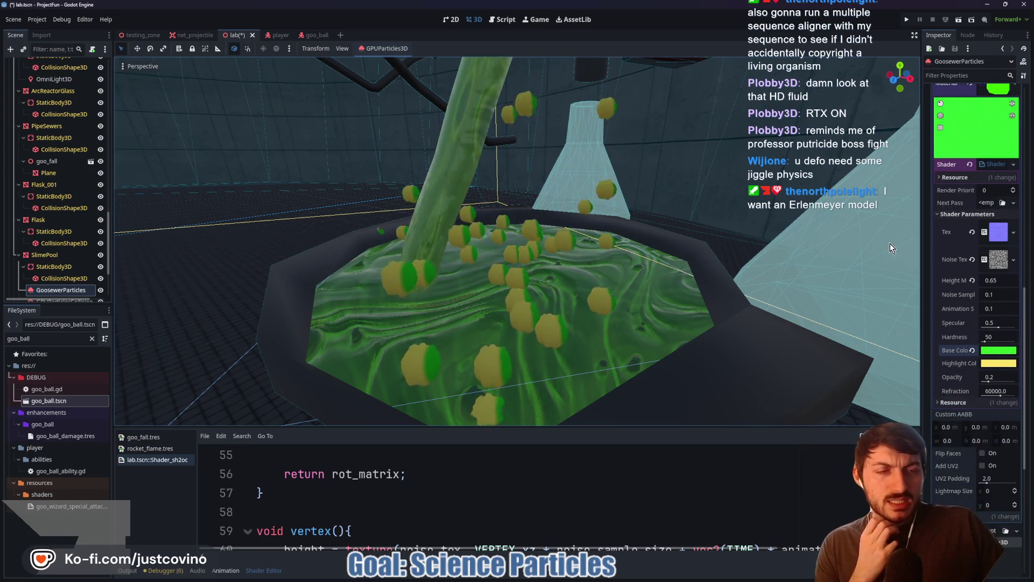
pyautogui.scroll(3, 984, 179)
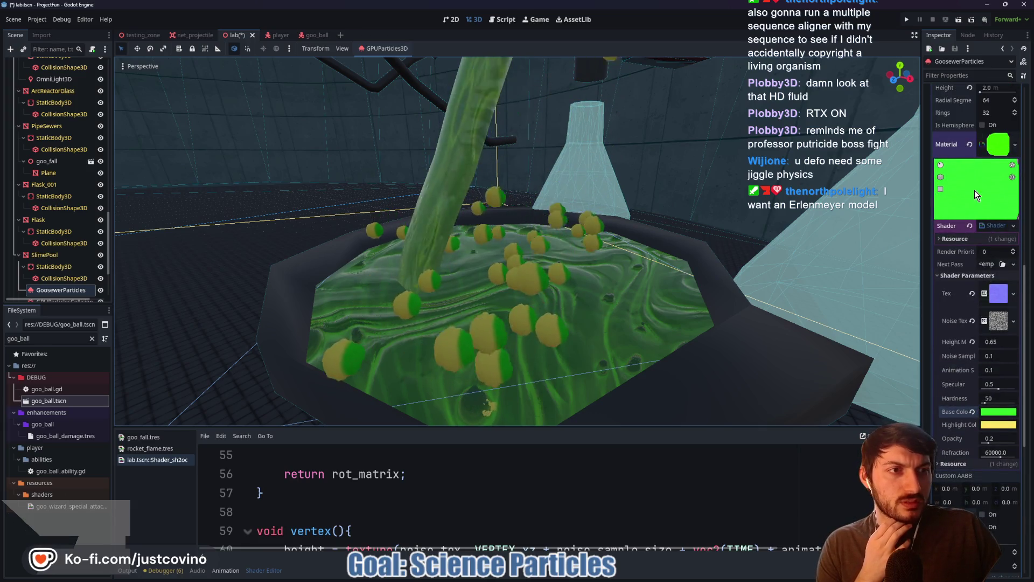
pyautogui.scroll(3, 975, 190)
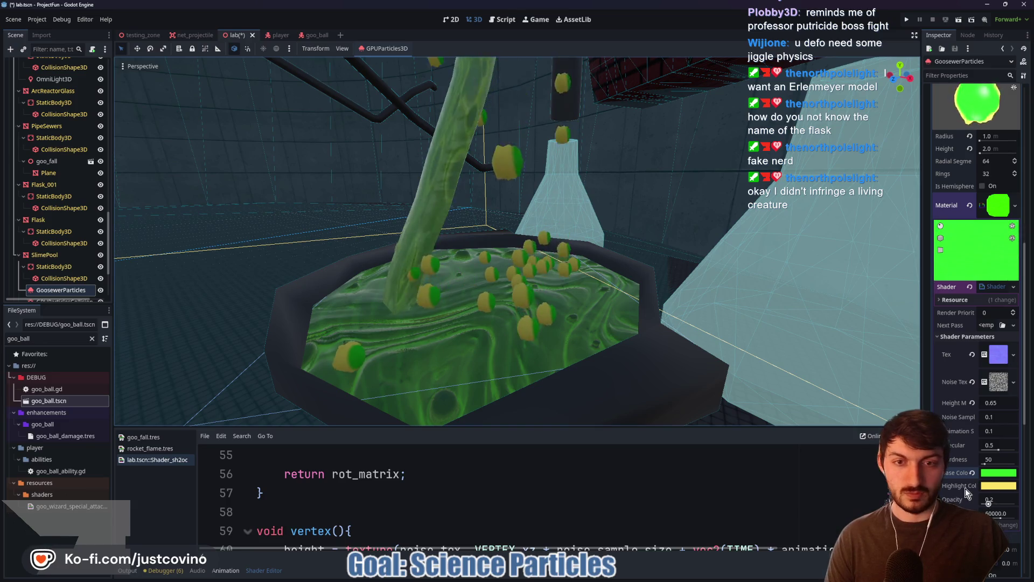
pyautogui.moveTo(628, 340)
pyautogui.mouseDown()
pyautogui.moveTo(561, 331)
pyautogui.moveTo(802, 328)
pyautogui.mouseUp()
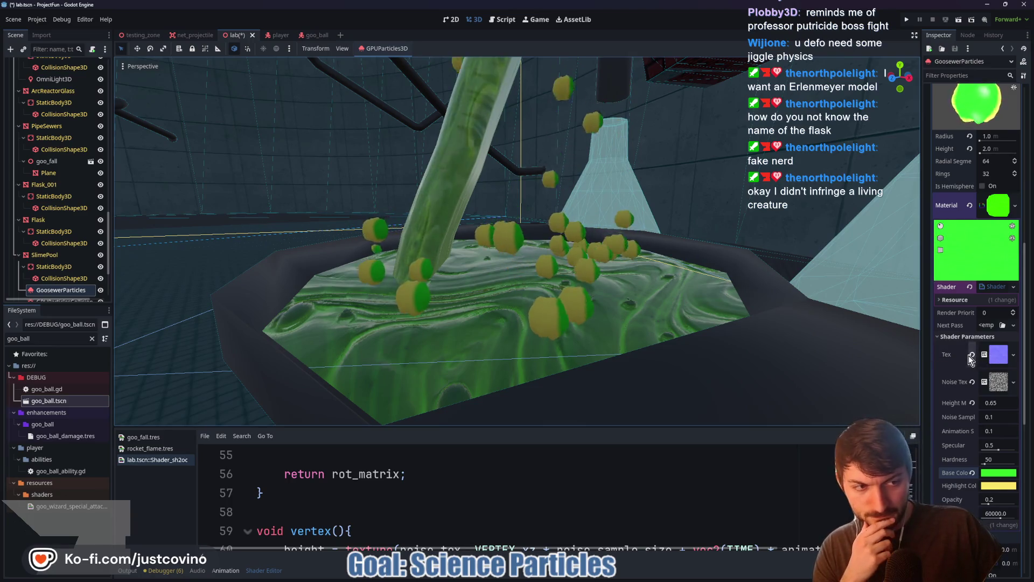
pyautogui.click(1013, 354)
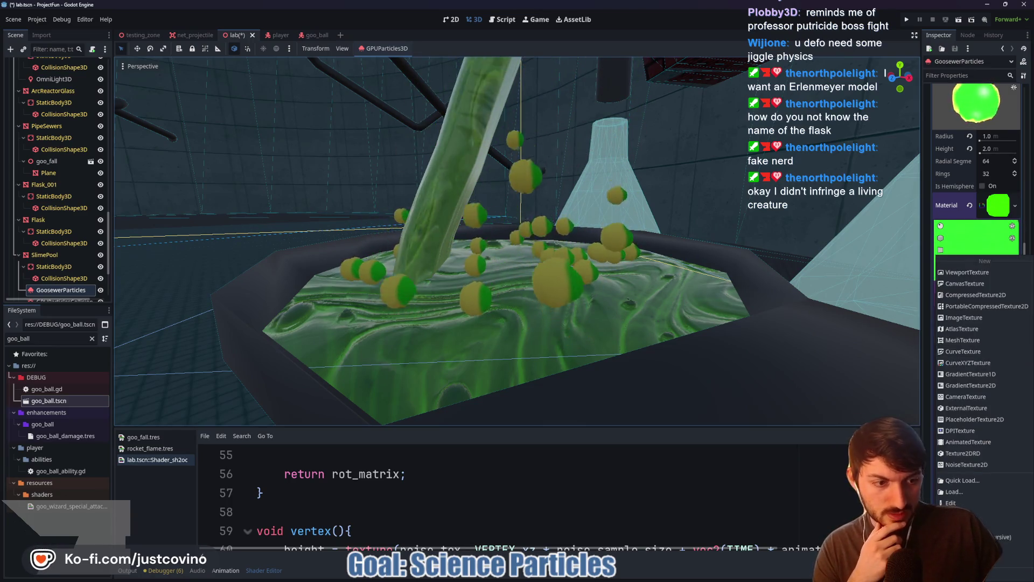
pyautogui.press('Escape')
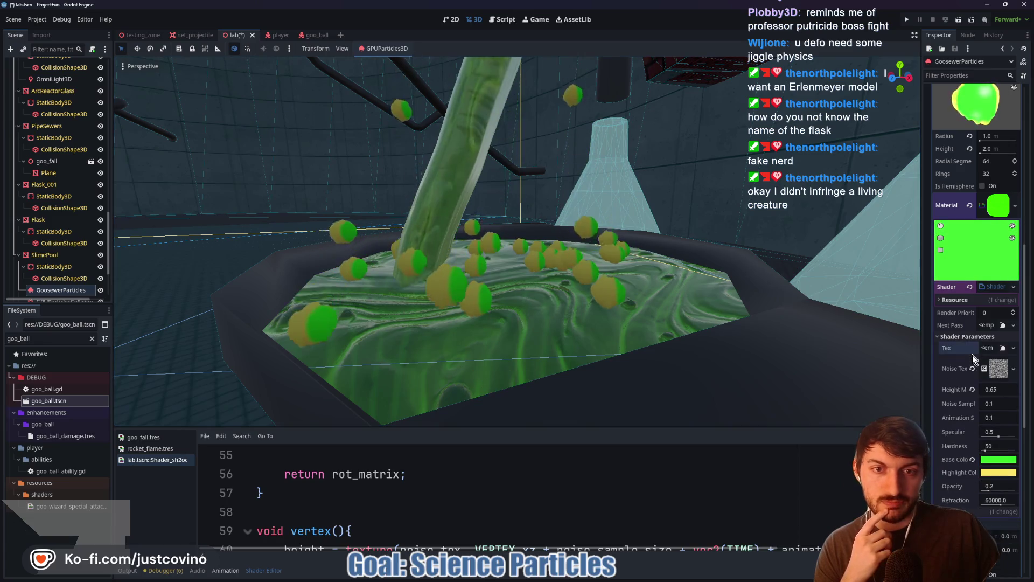
pyautogui.click(997, 353)
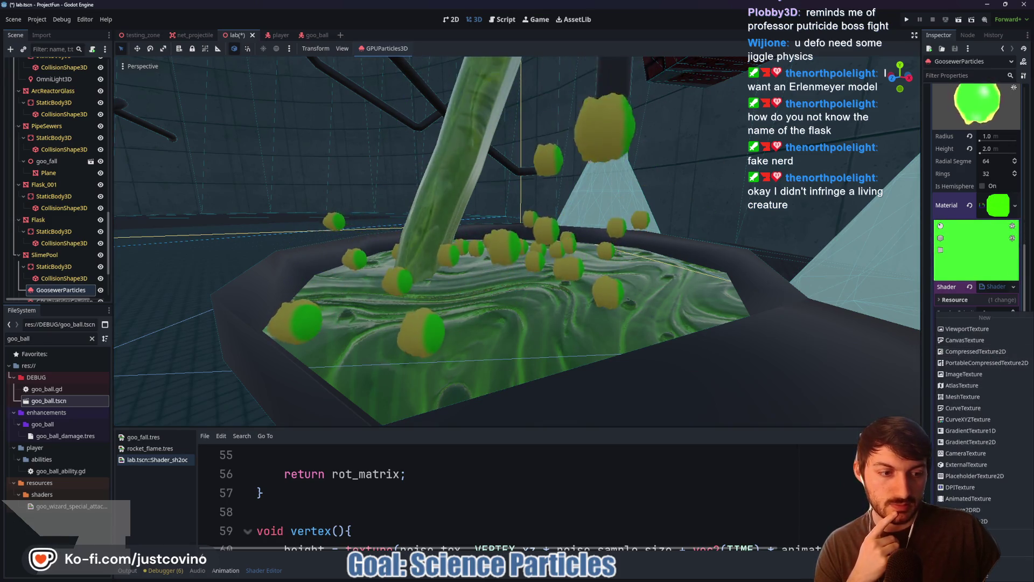
pyautogui.press('Escape')
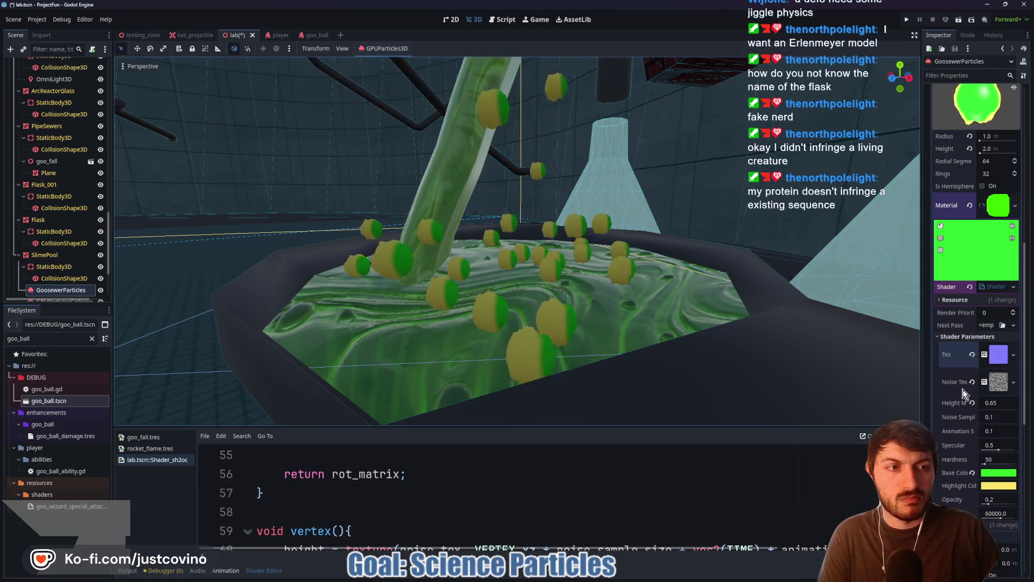
pyautogui.click(994, 403)
pyautogui.click(995, 417)
pyautogui.write('0.125')
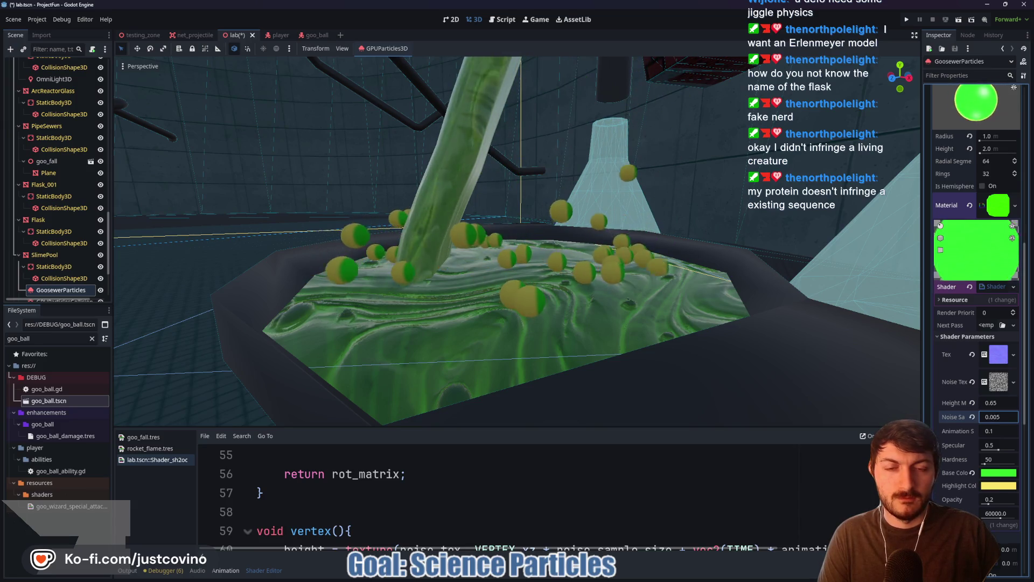
pyautogui.write('0.14')
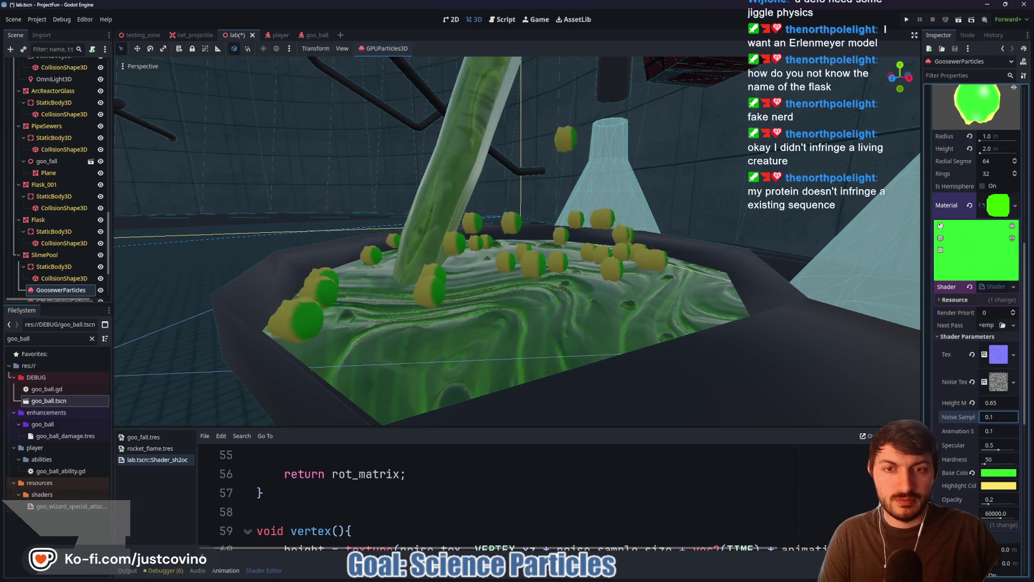
pyautogui.click(993, 431)
pyautogui.write('0.225')
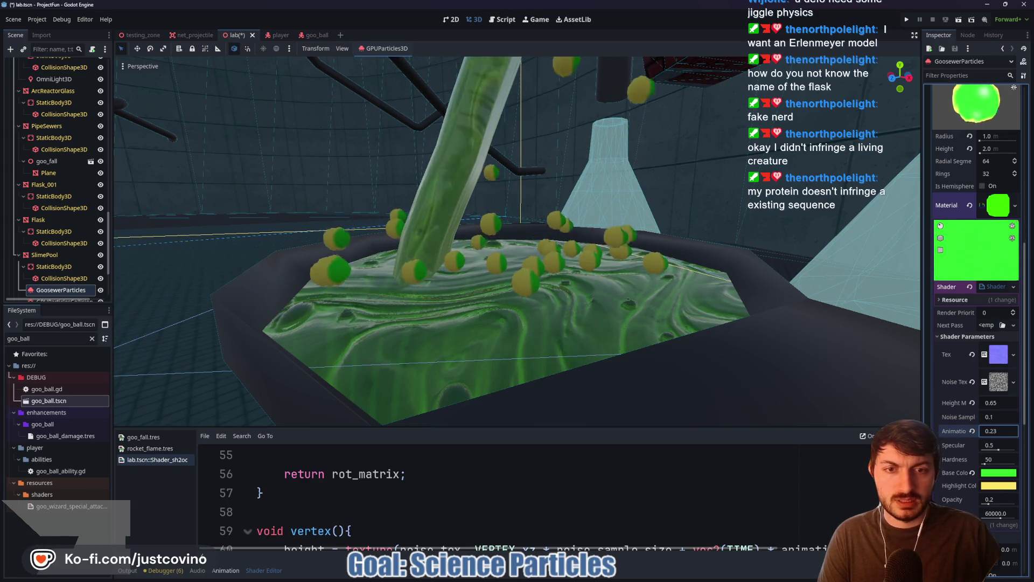
pyautogui.click(992, 430)
pyautogui.write('0.1')
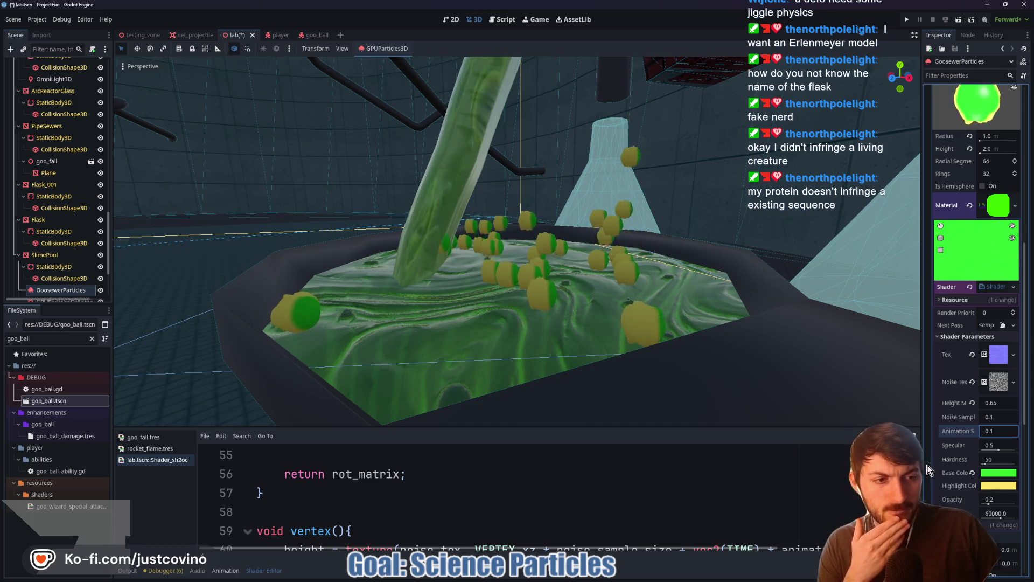
pyautogui.moveTo(619, 430); pyautogui.dragTo(606, 154)
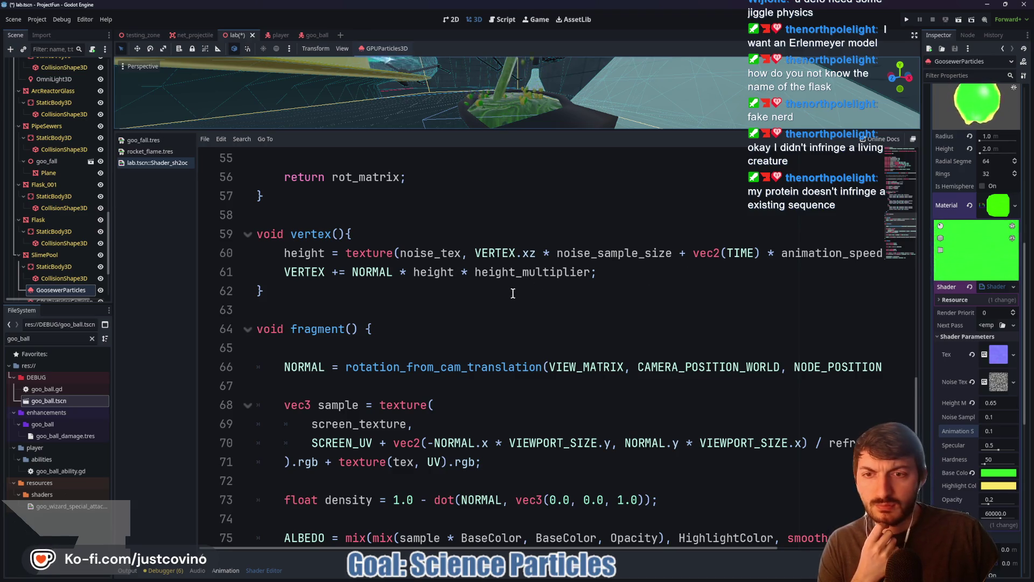
# Scroll the slime shader code to the fragment function and collapse the goo-ball material's inline properties.
pyautogui.scroll(-1, 370, 280)
pyautogui.scroll(-1, 379, 291)
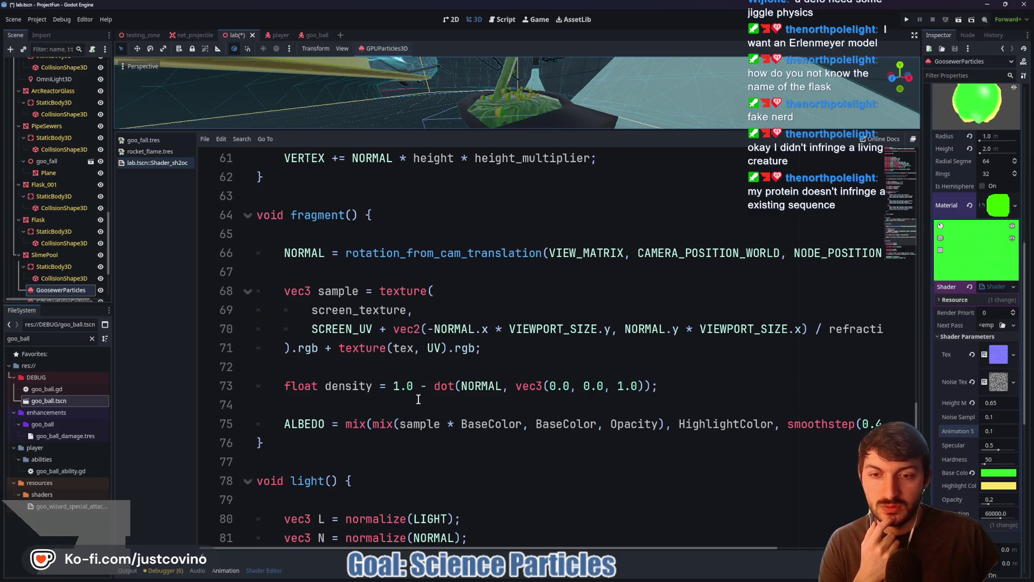
pyautogui.click(994, 210)
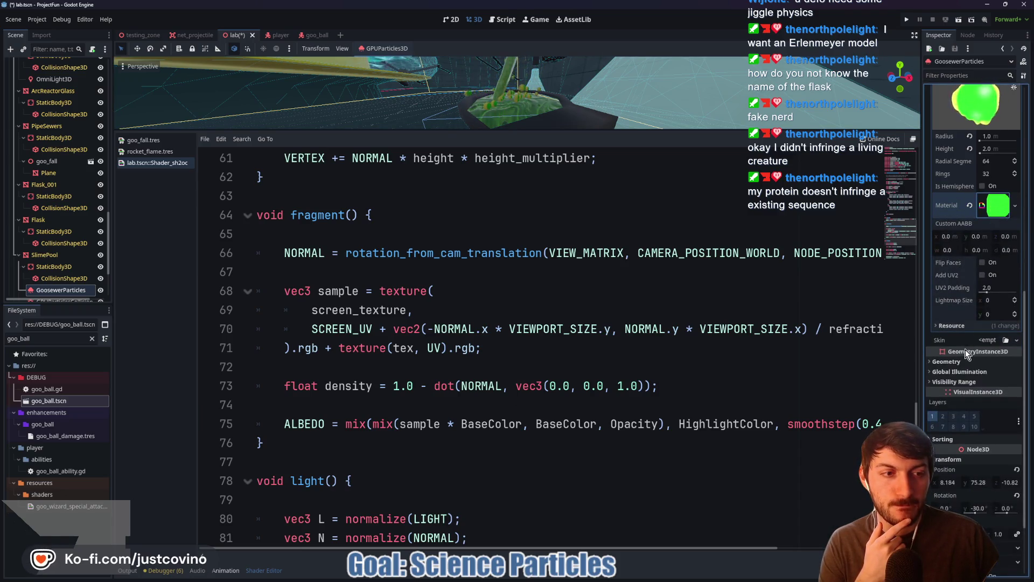
# Toggle the particles' Local Coords on and back off, and enlarge the 3D view of the slime pool.
pyautogui.scroll(4, 964, 353)
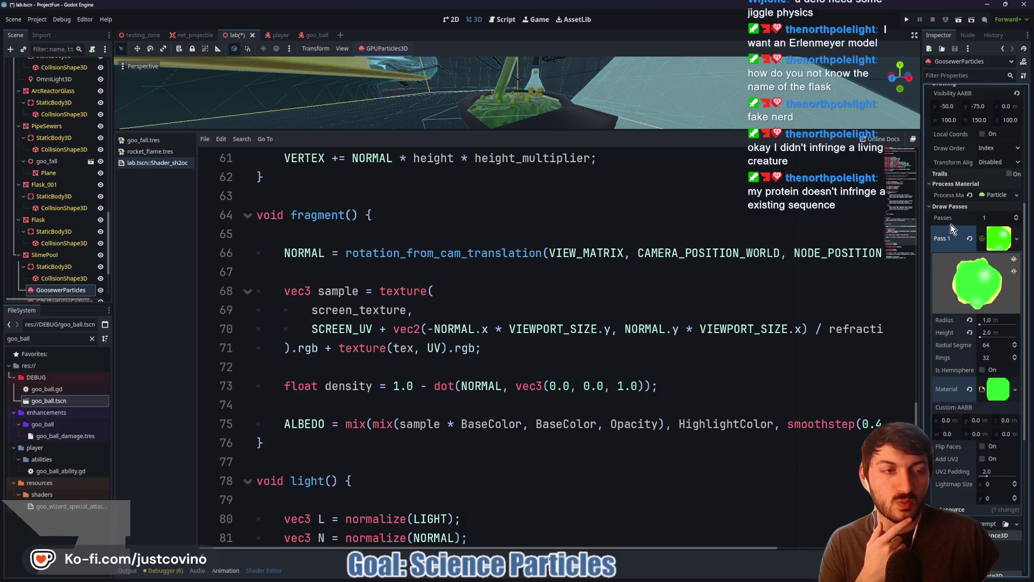
pyautogui.click(983, 134)
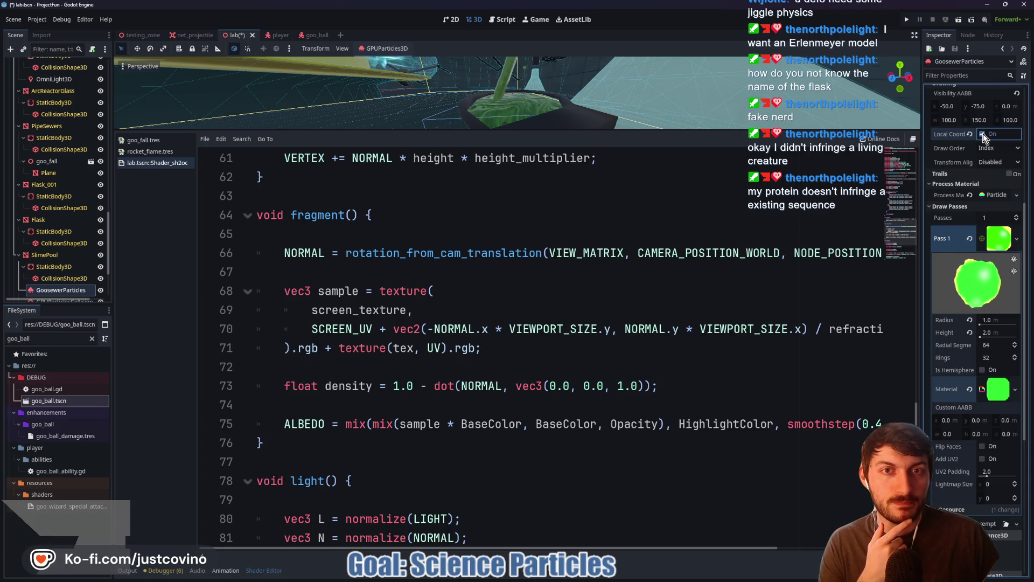
pyautogui.moveTo(618, 130); pyautogui.dragTo(622, 395)
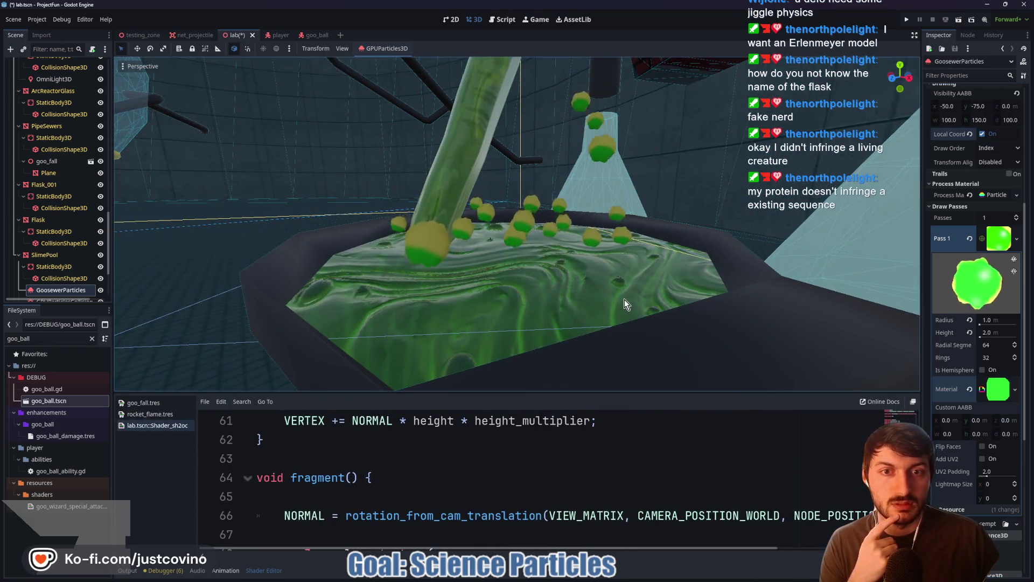
pyautogui.click(982, 134)
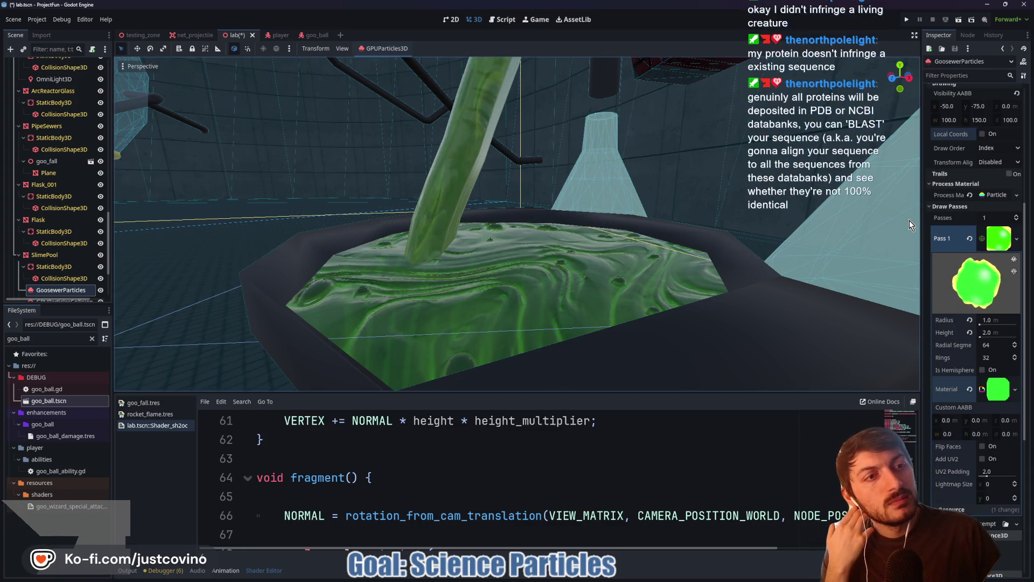
pyautogui.moveTo(957, 168)
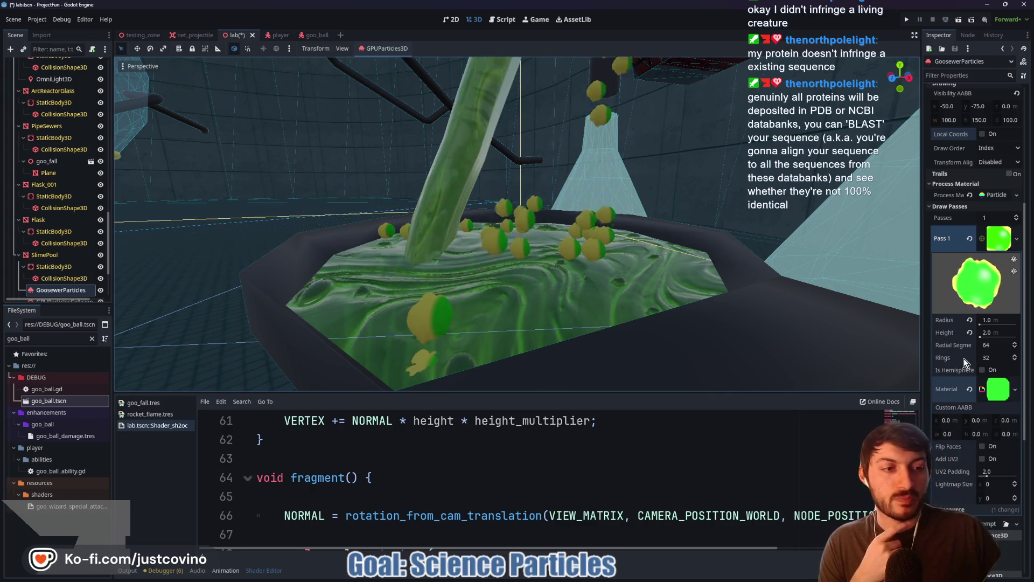
# Expand the Pass 1 material under Draw Passes to show the goo-ball shader parameters.
pyautogui.scroll(-4, 964, 358)
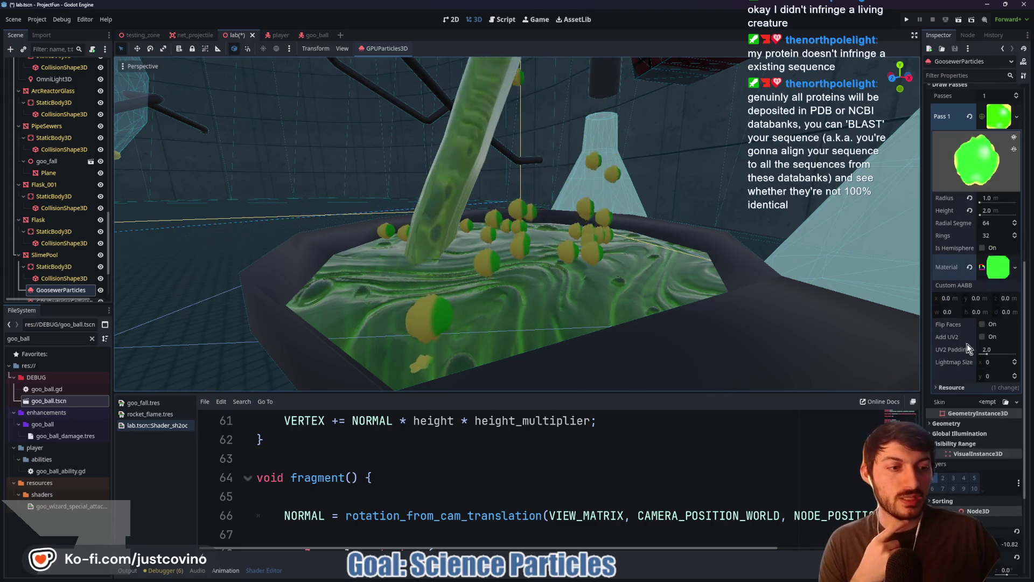
pyautogui.click(996, 271)
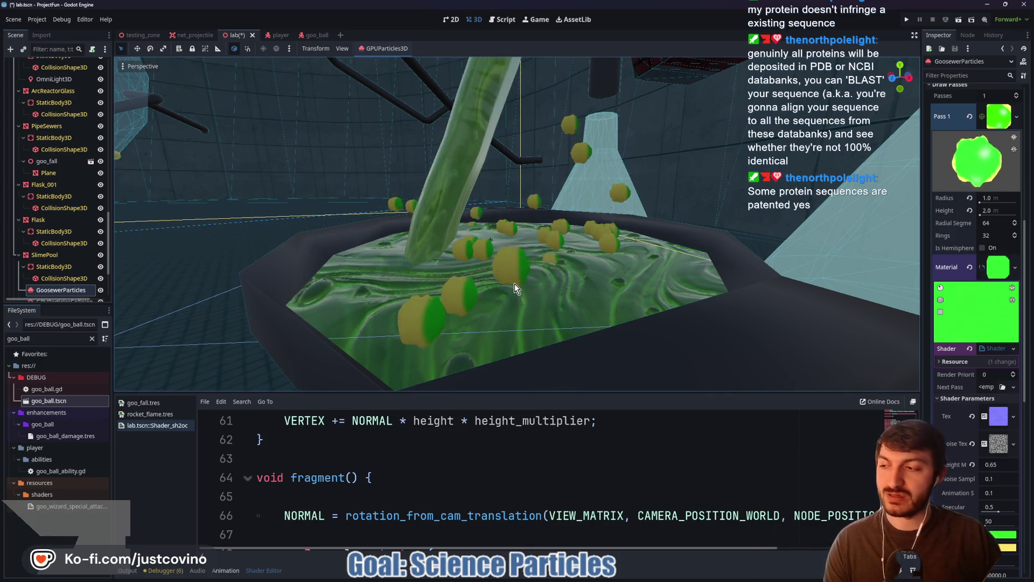
pyautogui.moveTo(609, 267)
pyautogui.mouseDown()
pyautogui.moveTo(637, 277)
pyautogui.moveTo(654, 183)
pyautogui.mouseUp()
pyautogui.rightClick(654, 183)
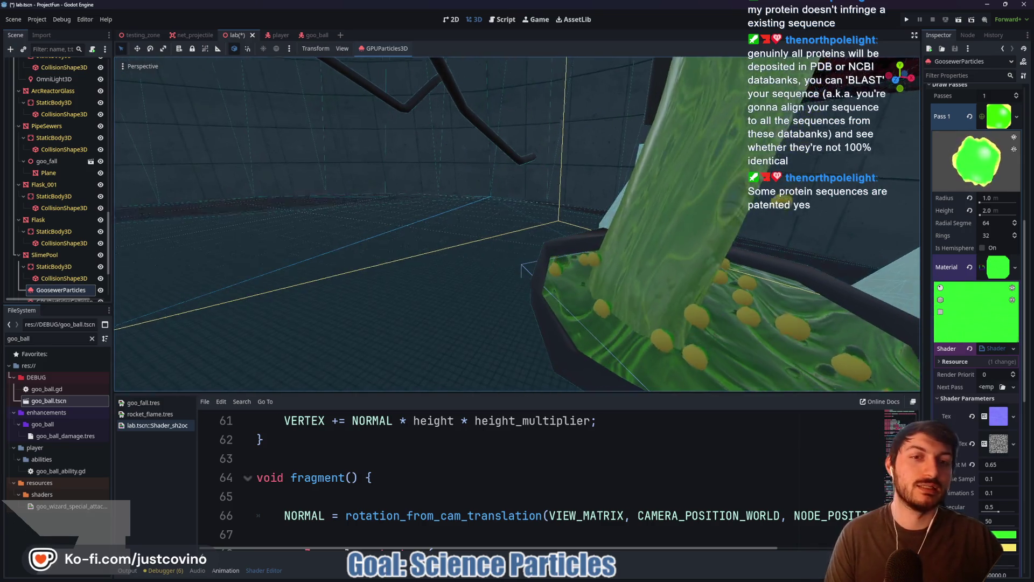
pyautogui.press('s')
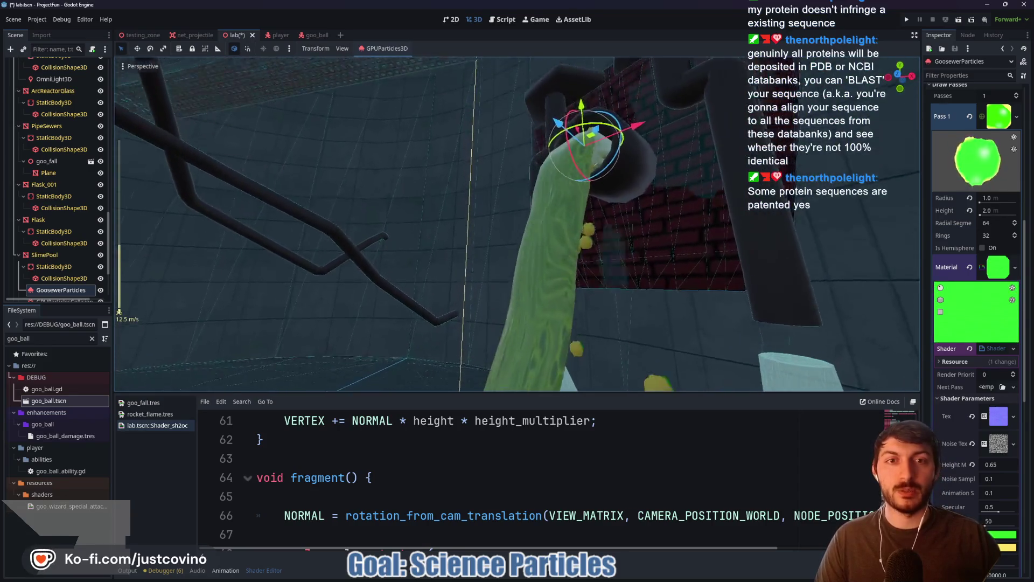
pyautogui.press('d')
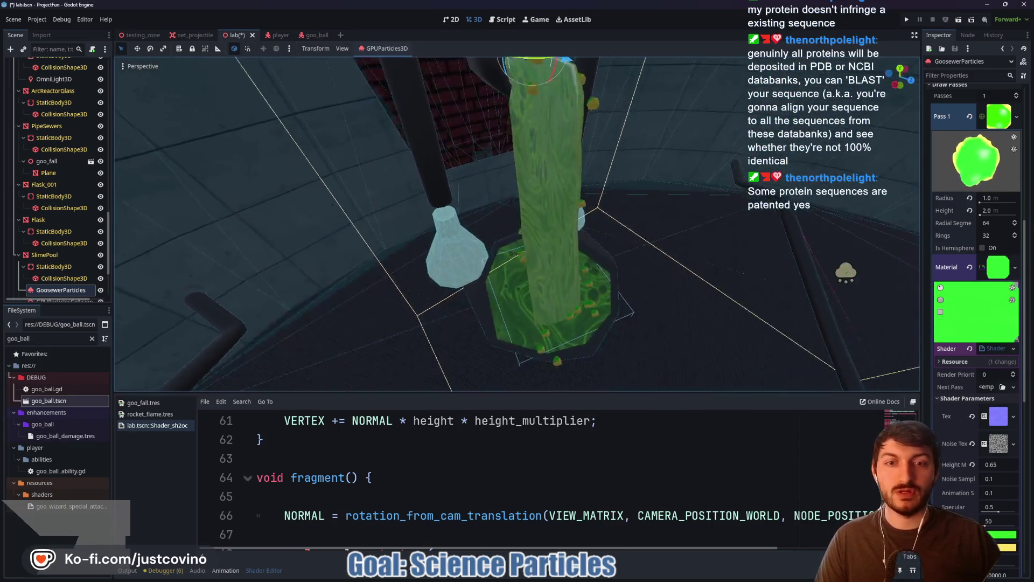
pyautogui.press('s')
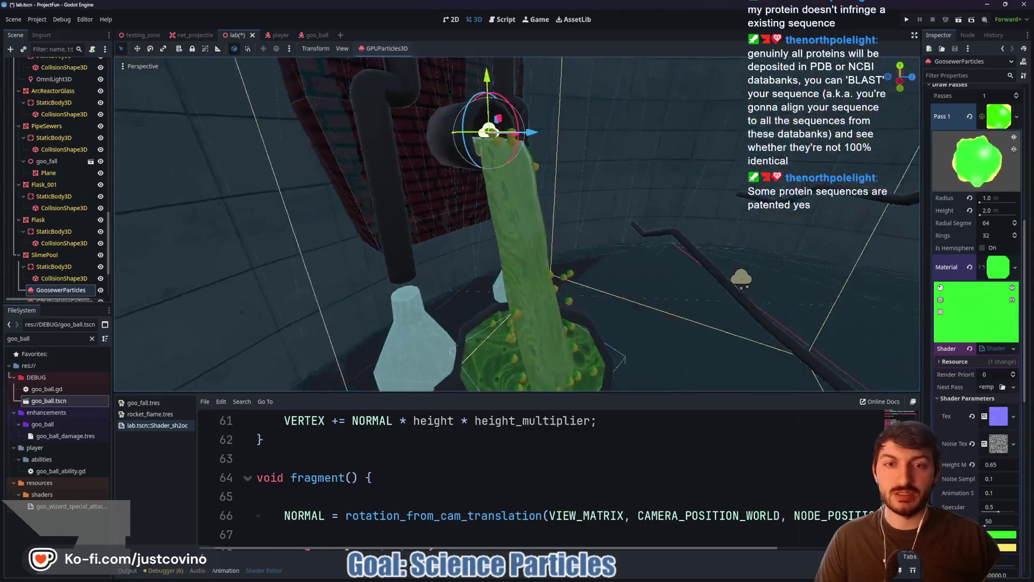
pyautogui.press('w')
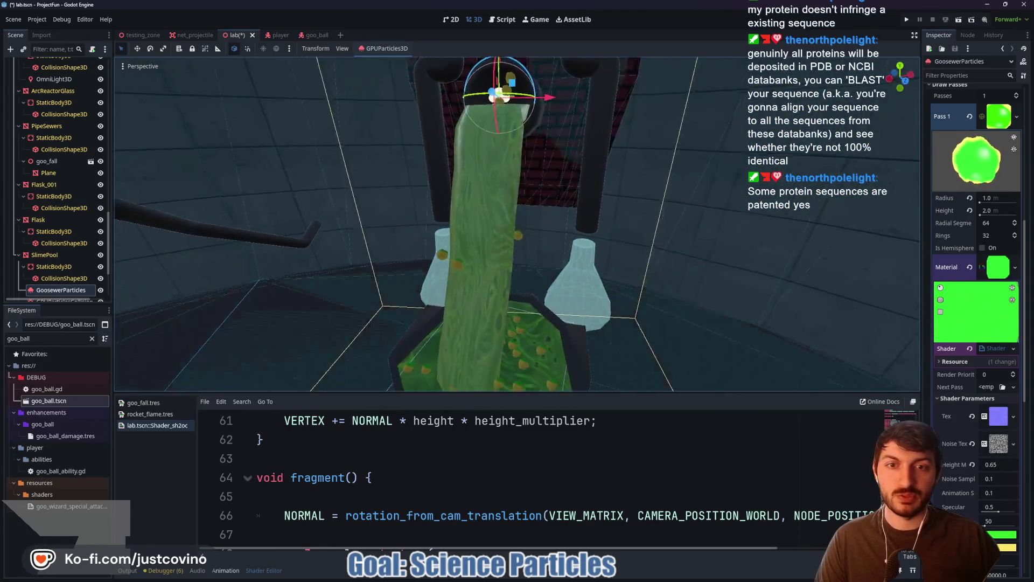
pyautogui.press('s')
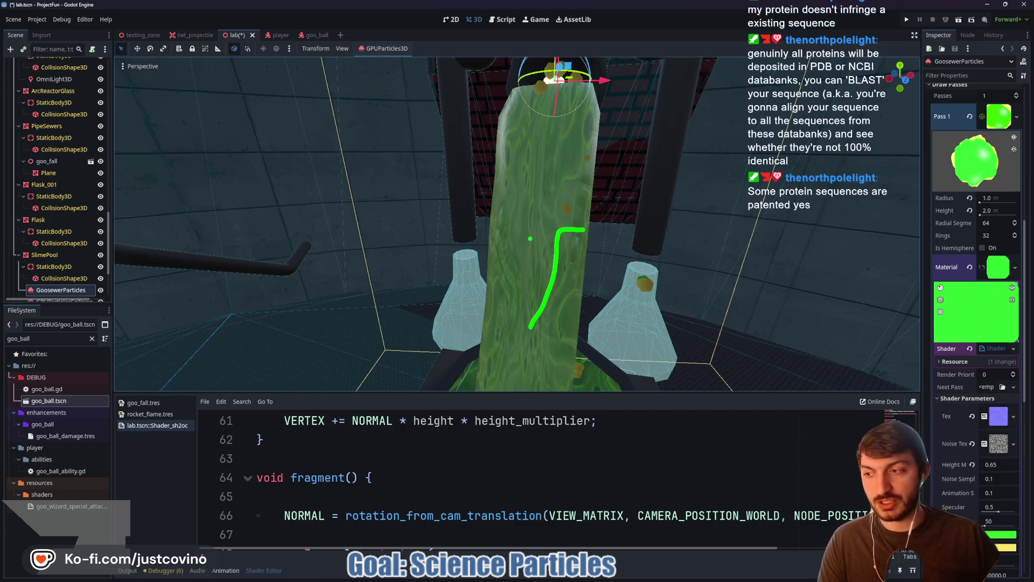
pyautogui.press('w')
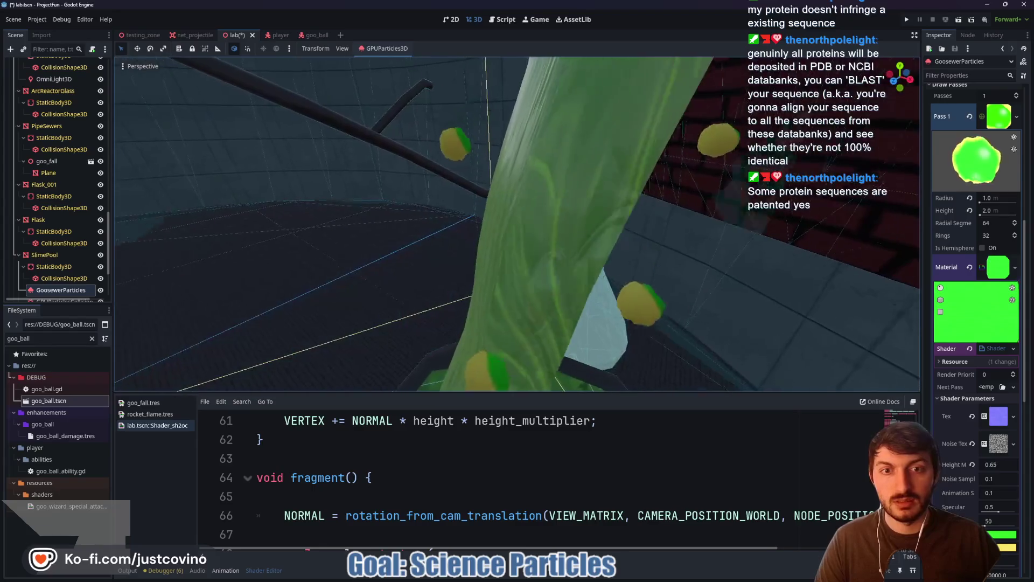
pyautogui.press('a')
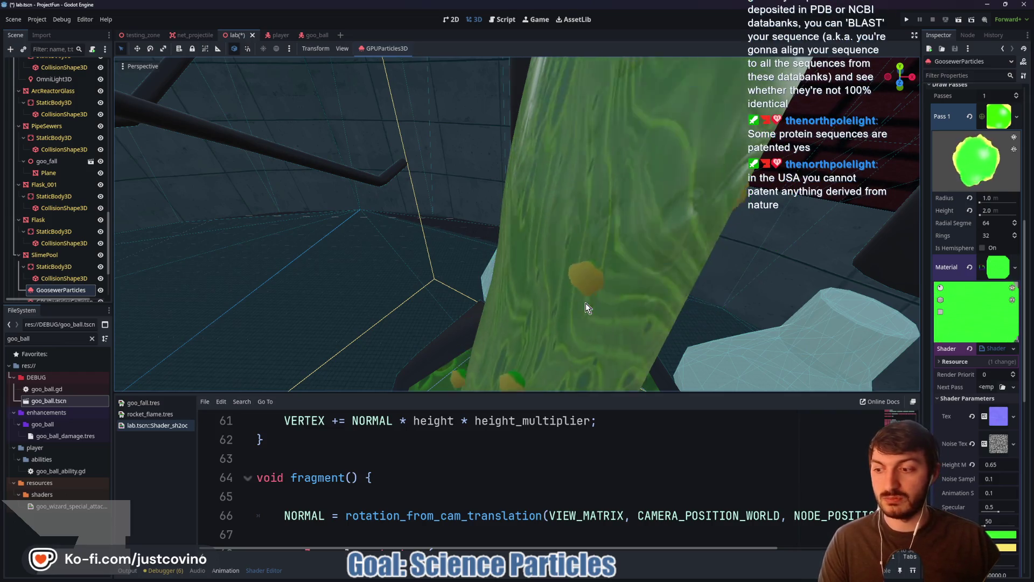
pyautogui.press('s')
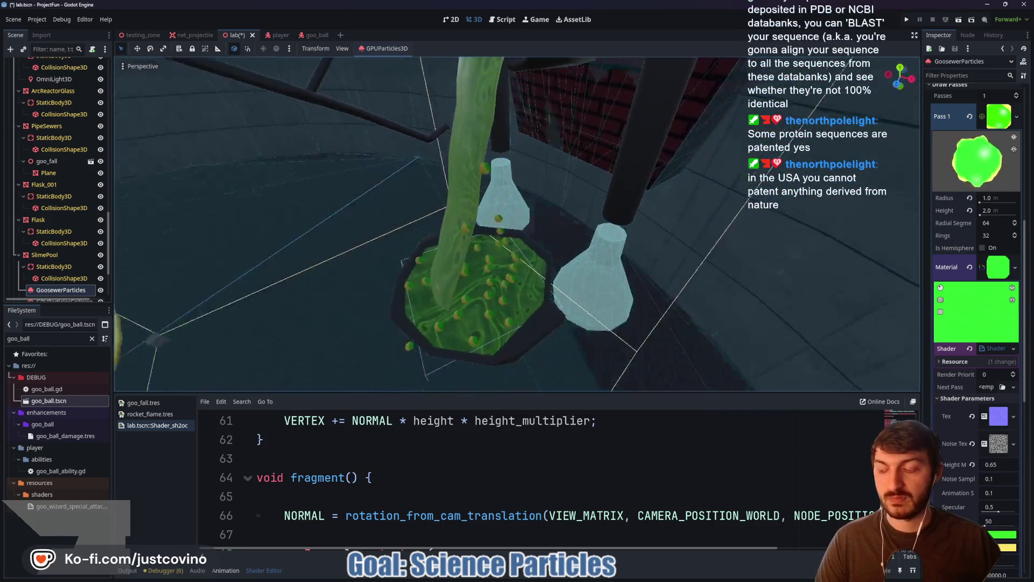
pyautogui.press('w')
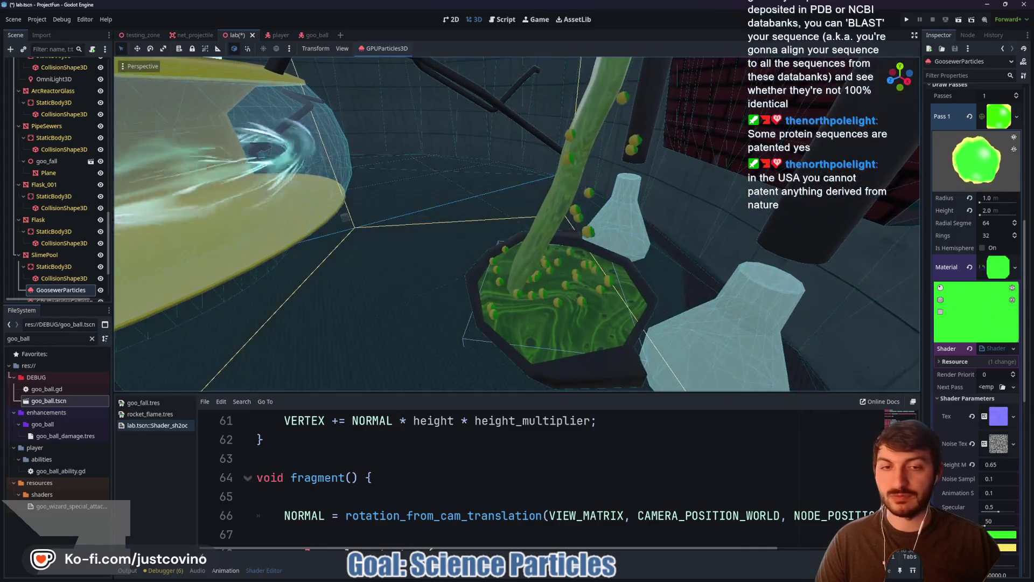
pyautogui.press('e')
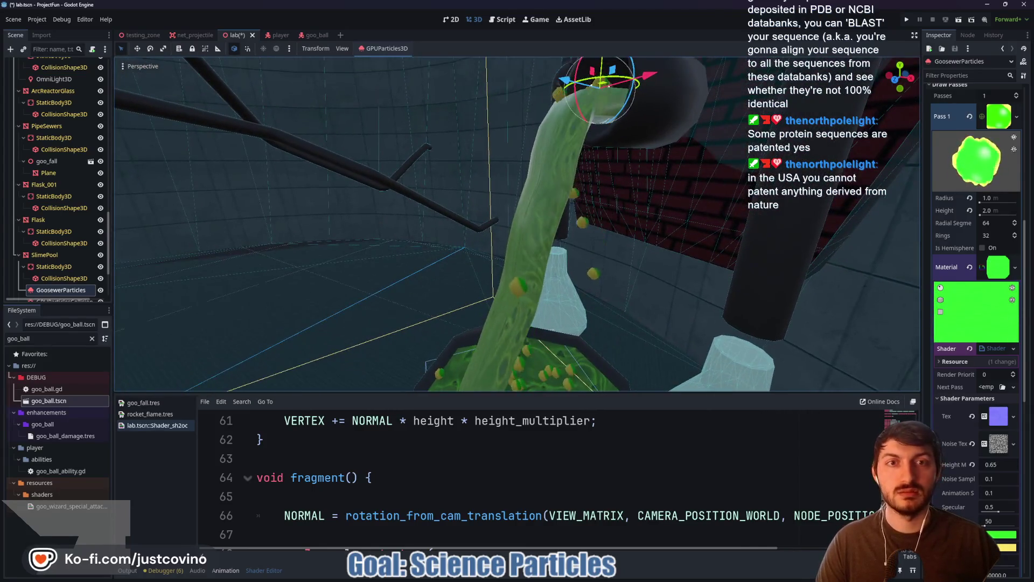